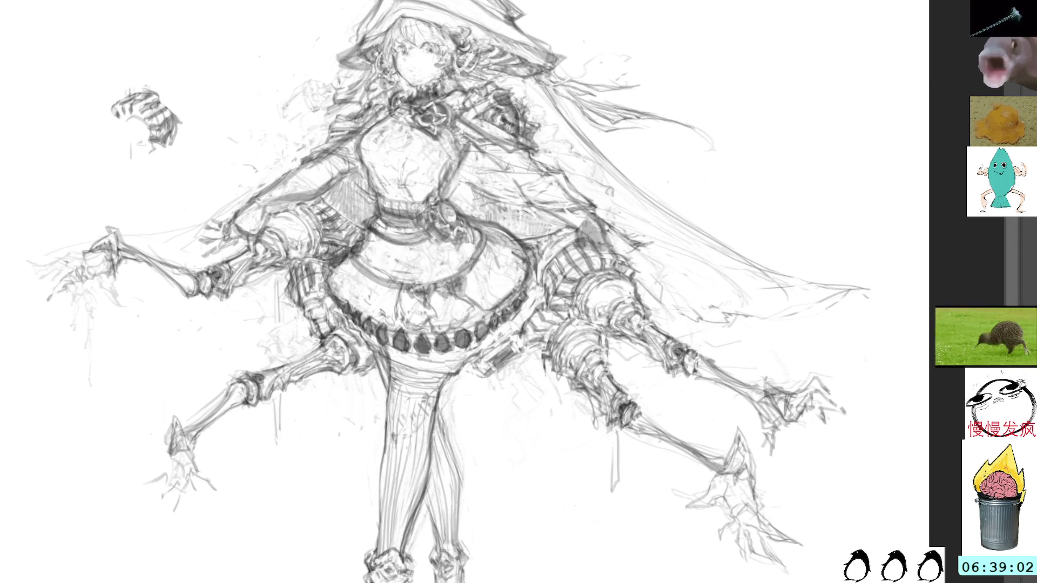
Compare the torso and skirt strokes with the earlier version, keep them, and add a small skirt mark.
key(ctrl+z)
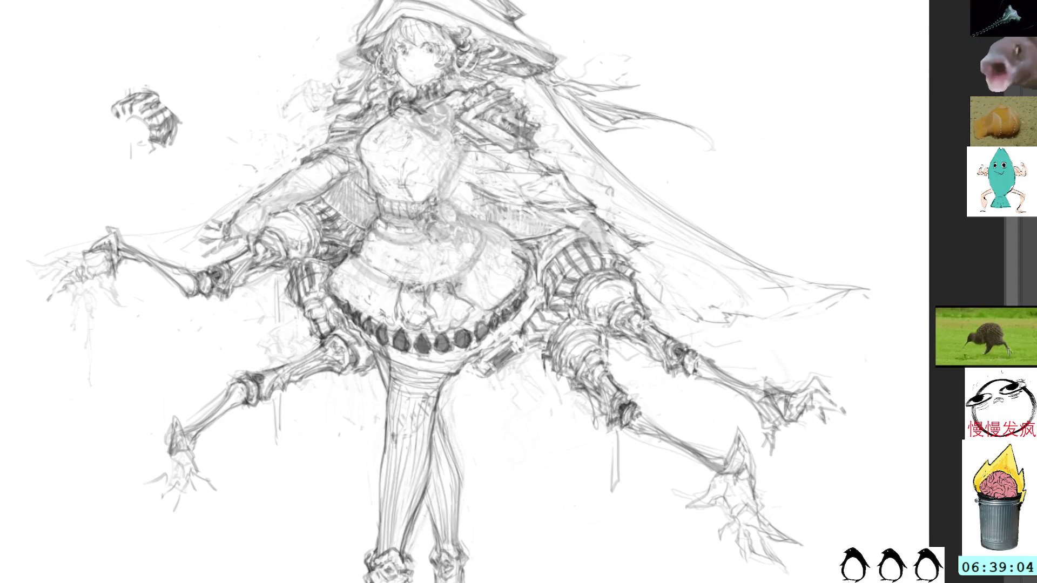
key(ctrl+z)
key(ctrl+y)
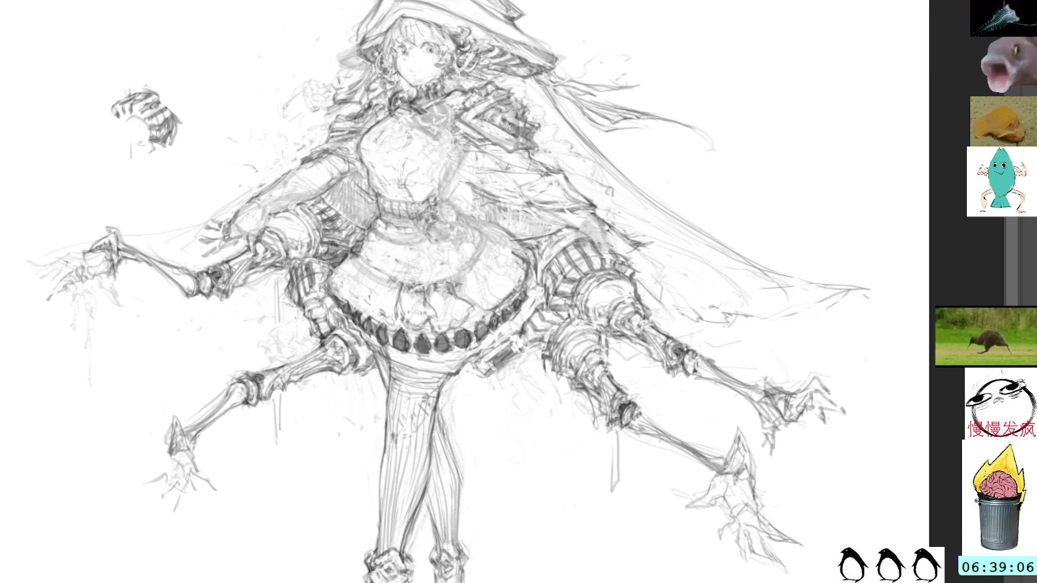
key(ctrl+z)
key(ctrl+y)
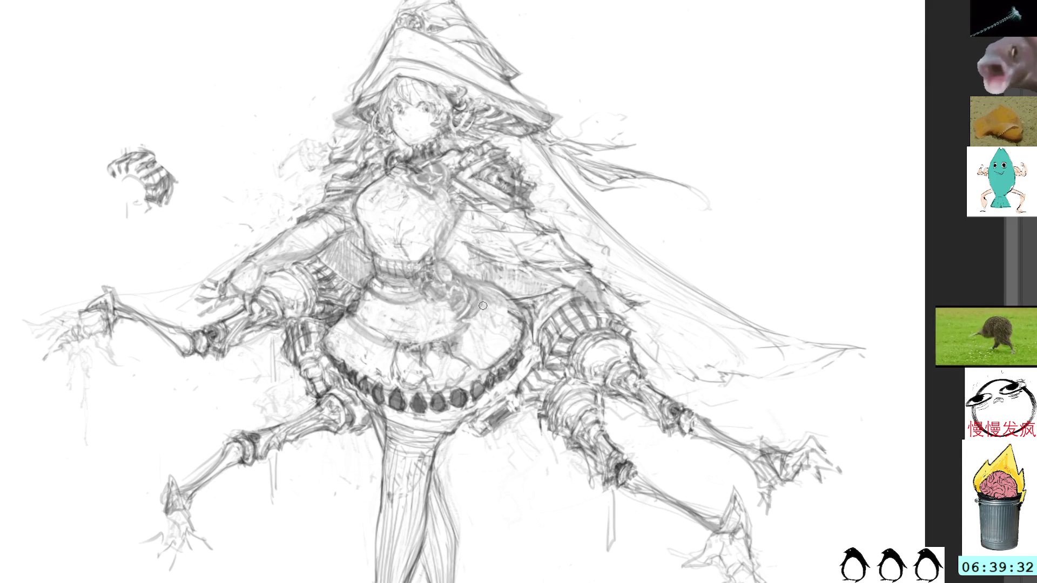
mouse_move(474, 319)
mouse_down()
mouse_move(485, 316)
mouse_move(484, 327)
mouse_up()
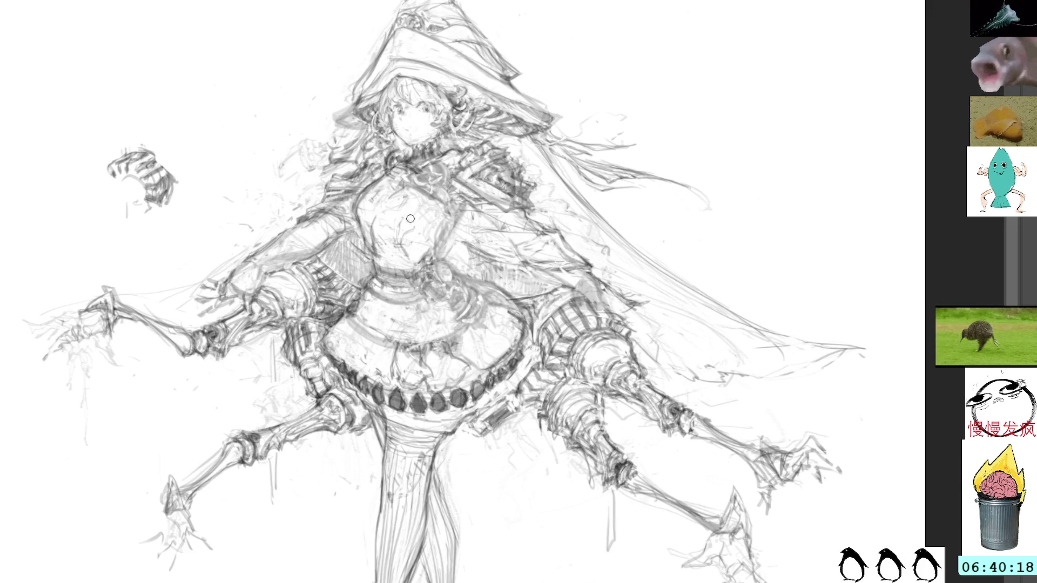
Zoom the view and add a short dark pencil stroke near the girl's waist.
scroll(381, 204, up, 3)
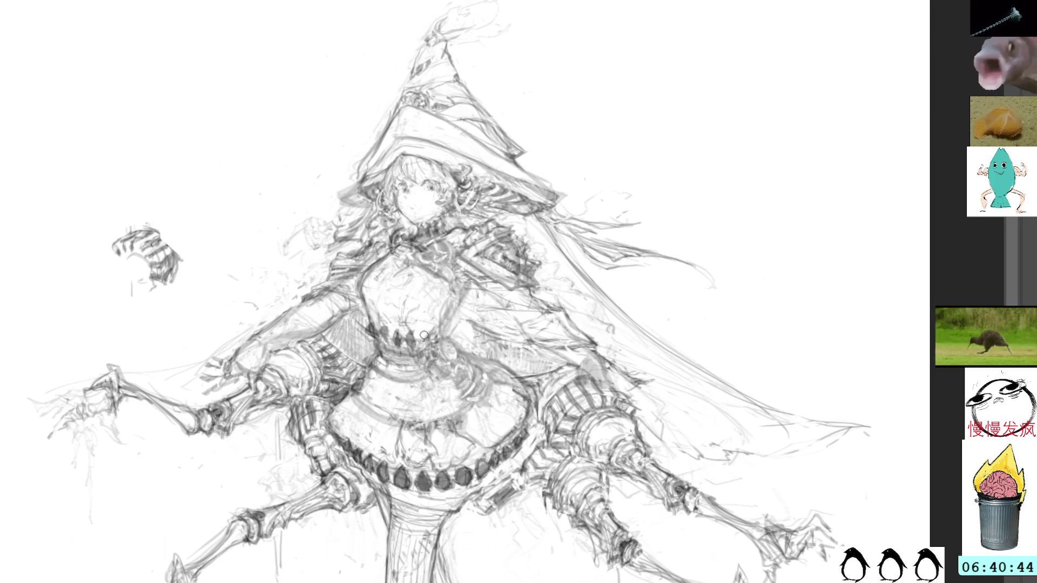
drag(420, 343, 426, 345)
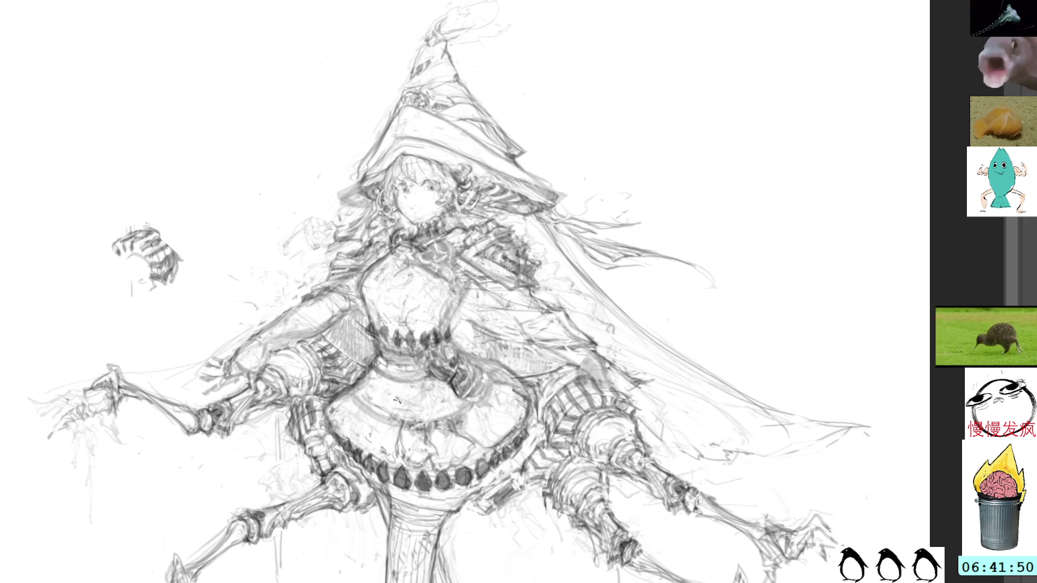
Rotate the canvas view about 75° clockwise.
key(r)
mouse_move(572, 247)
mouse_down()
mouse_move(568, 344)
mouse_move(536, 383)
mouse_up()
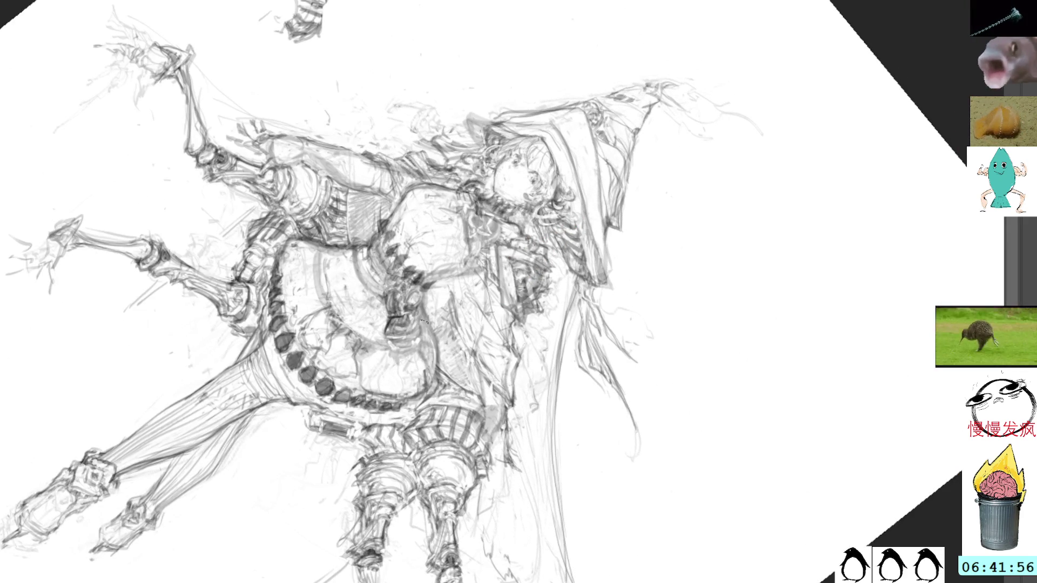
Return the canvas to upright and bring the lower legs and feet into view.
drag(458, 239, 452, 120)
key(Escape)
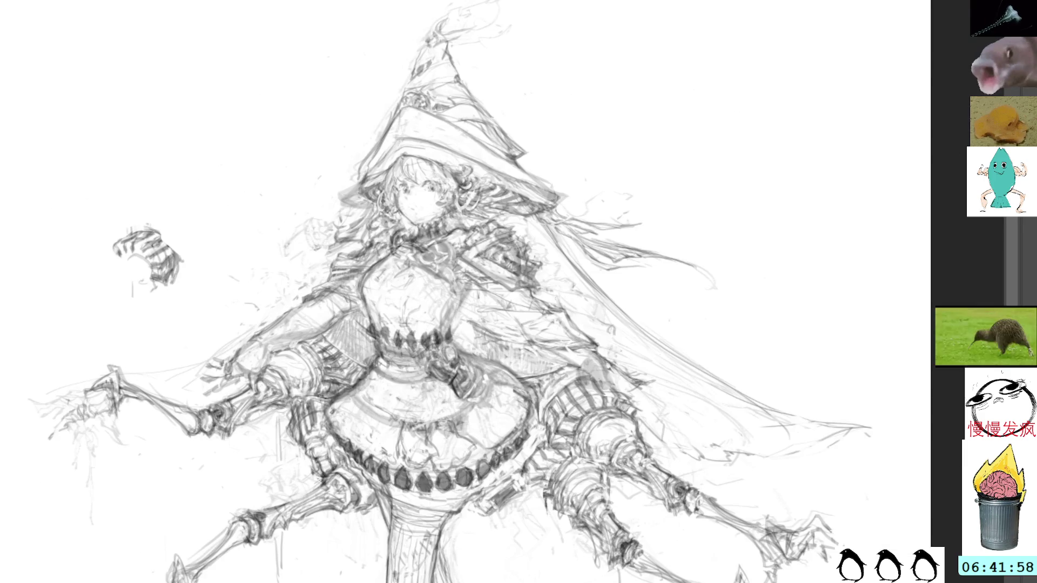
scroll(454, 292, down, 3)
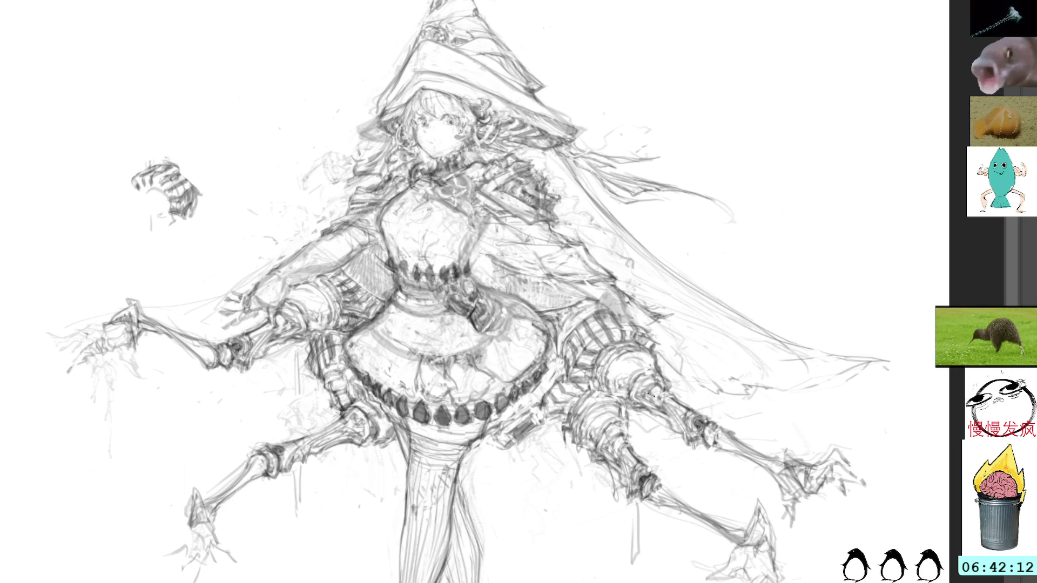
mouse_move(648, 427)
mouse_down()
mouse_move(614, 386)
mouse_move(589, 327)
mouse_up()
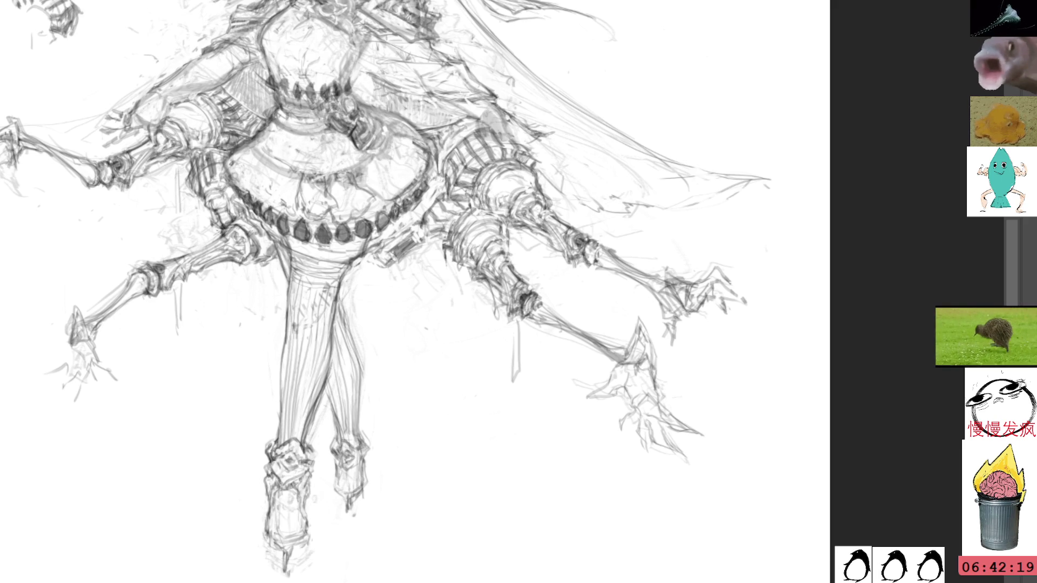
Darken the lower right leg's lines, restore the light grey torso and skirt strokes, and tilt the view.
drag(531, 315, 604, 359)
mouse_move(605, 167)
mouse_down()
mouse_move(616, 345)
mouse_move(713, 397)
mouse_up()
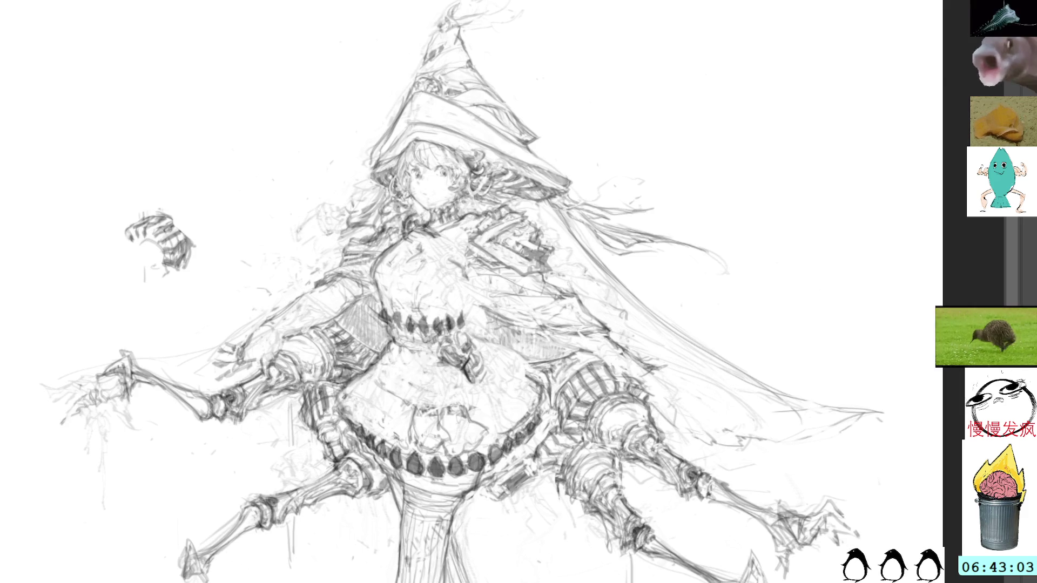
key(ctrl+v)
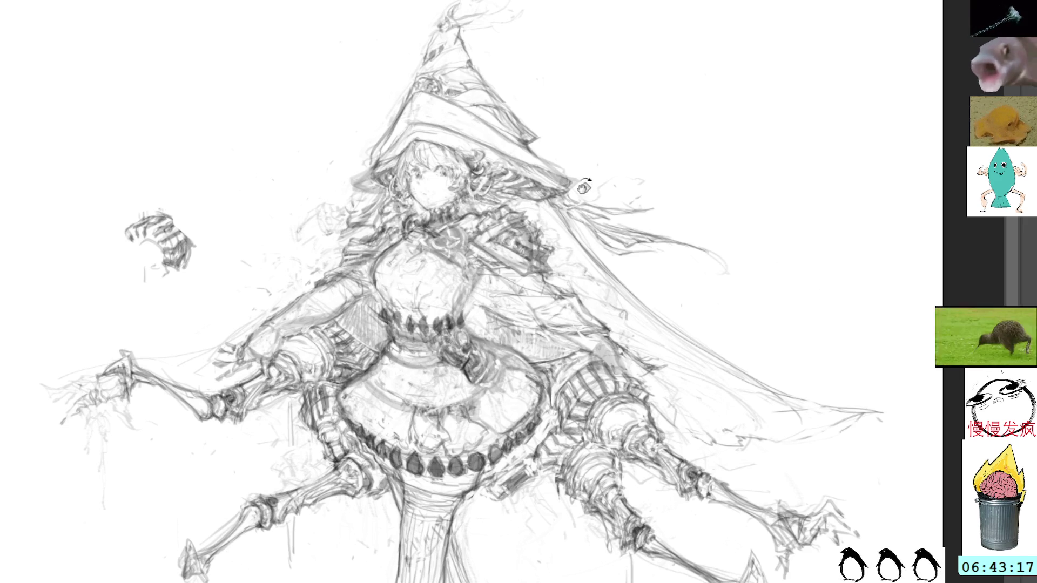
drag(579, 171, 525, 225)
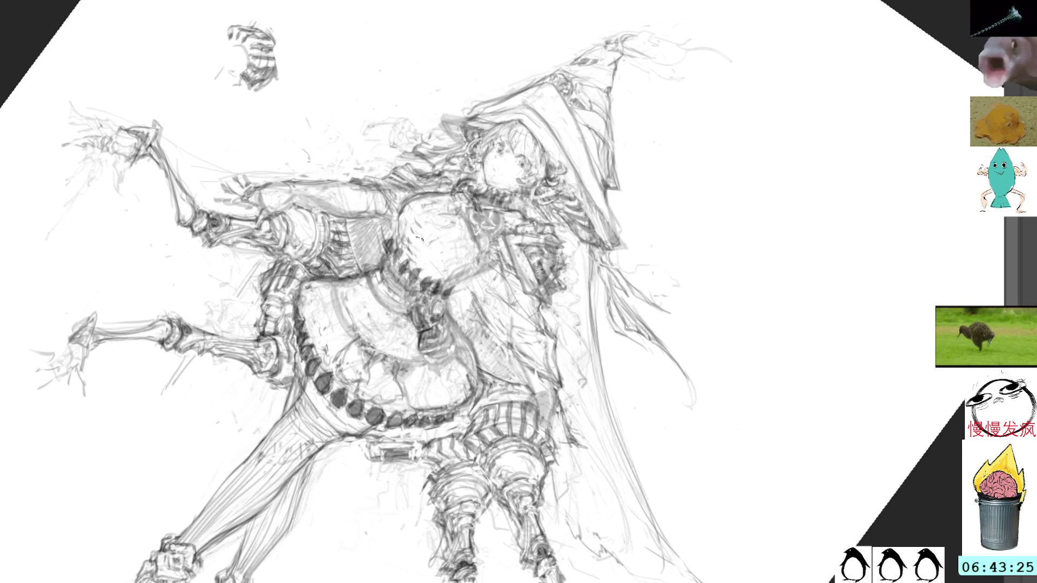
Toggle the detailed sketch layer off and on to compare it with the rough sketch underneath.
drag(418, 245, 444, 281)
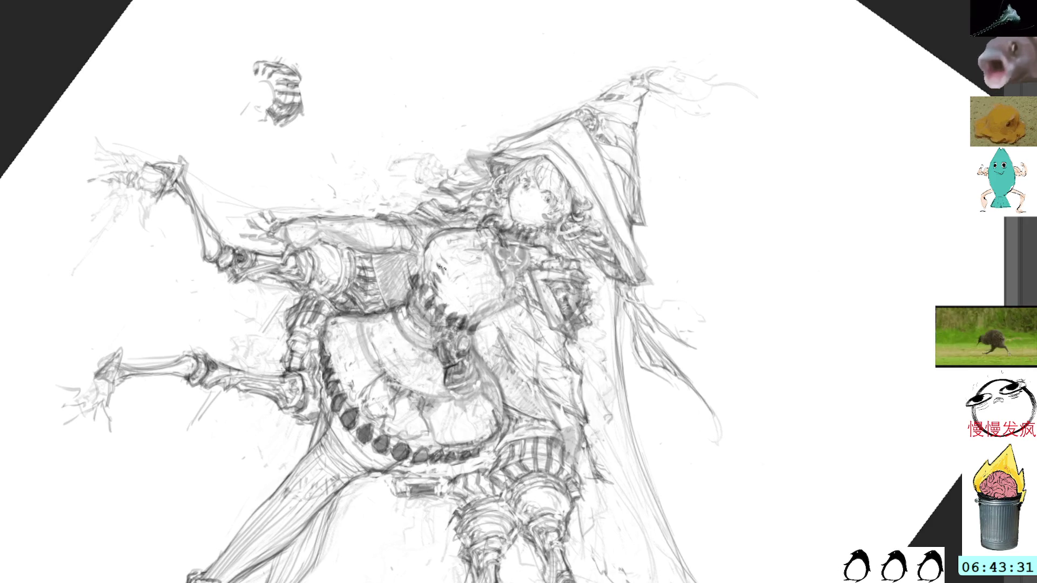
key(h)
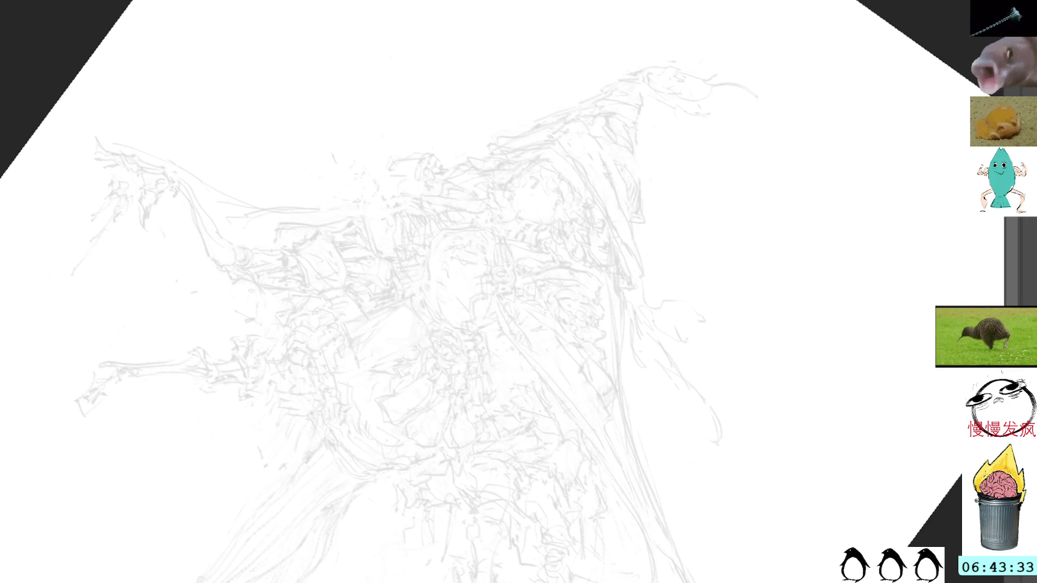
key(h)
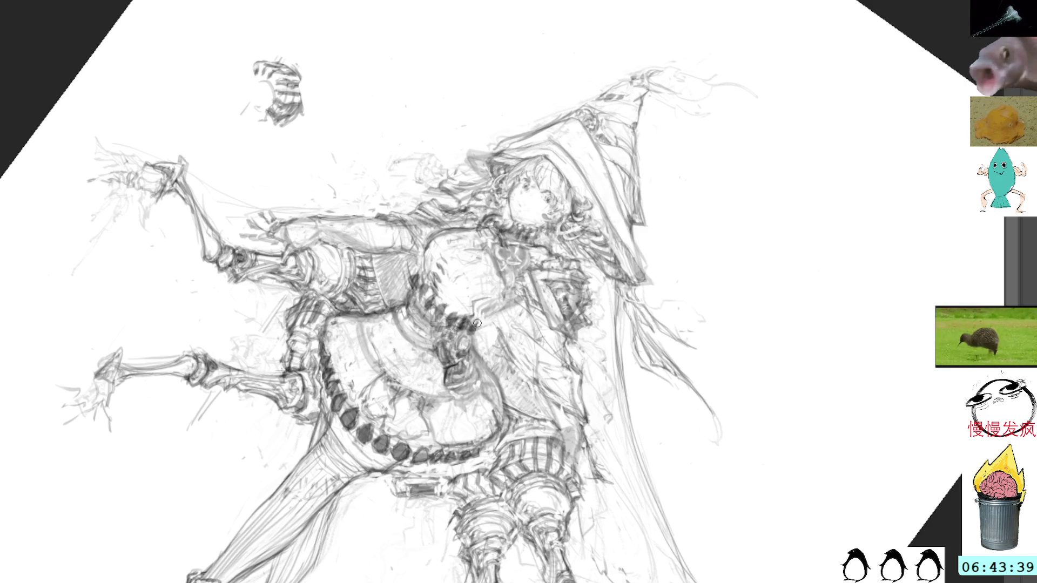
key(Delete)
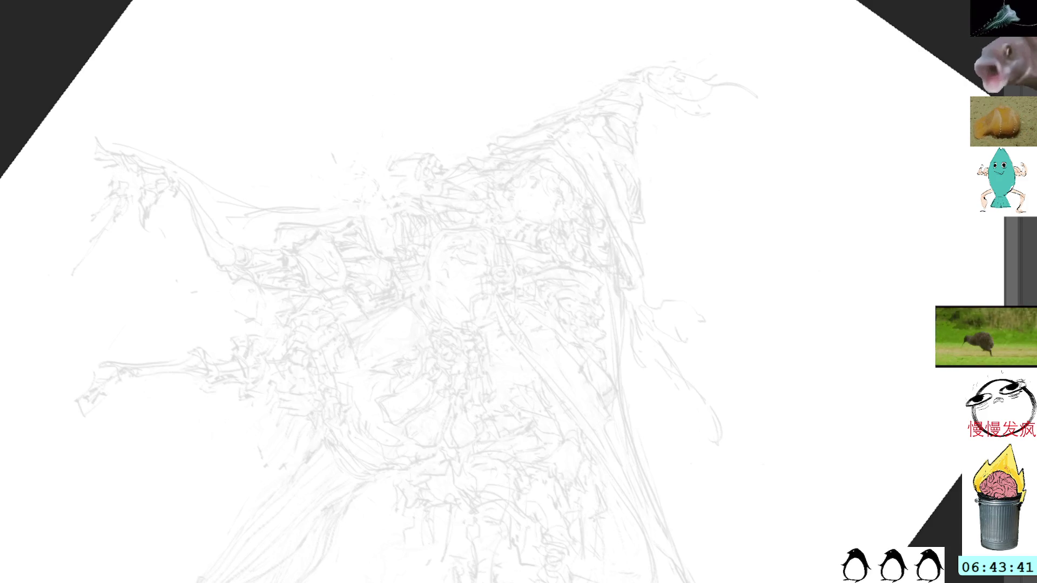
key(ctrl+z)
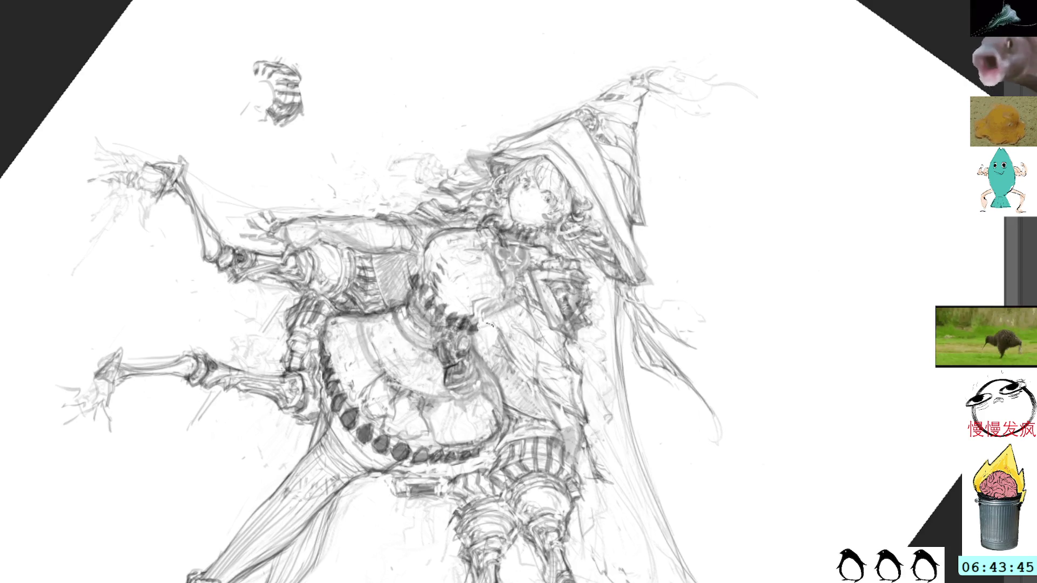
key(ctrl+shift+z)
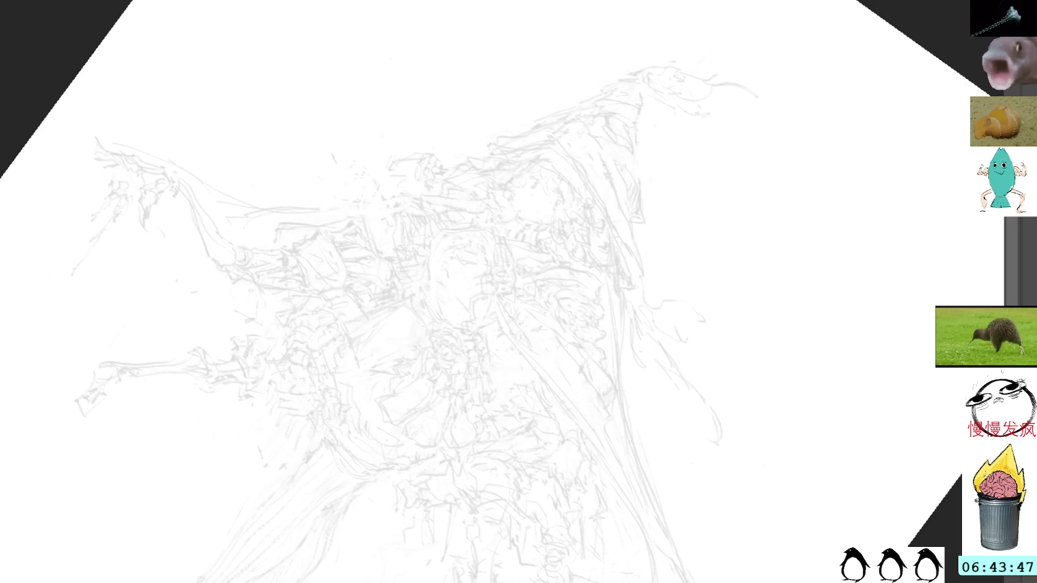
key(ctrl+z)
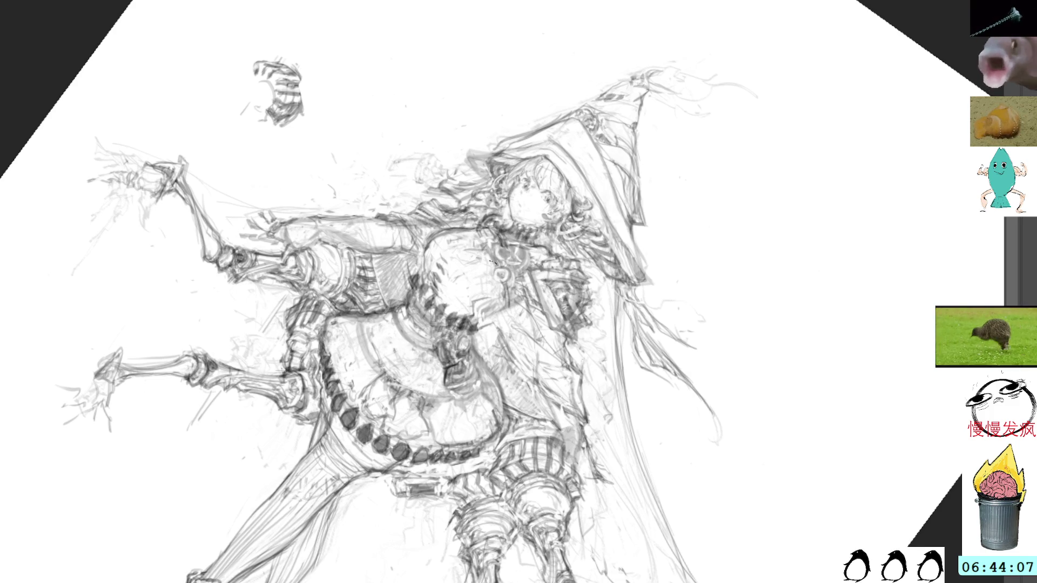
Check the rough sketch, then draw pencil lines along the skirt's left side.
key(r)
drag(556, 138, 562, 181)
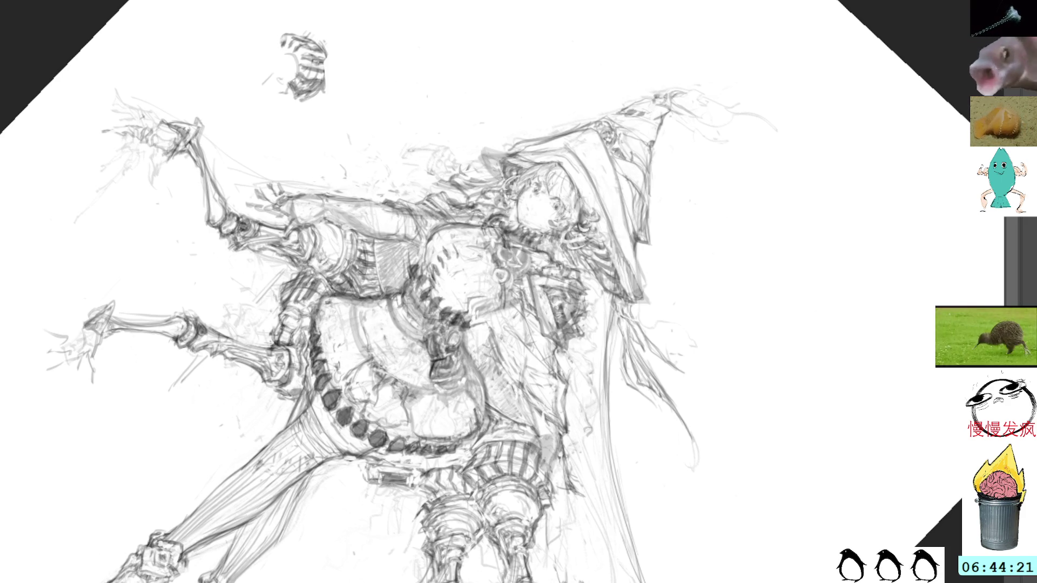
key(ctrl+h)
key(ctrl+h)
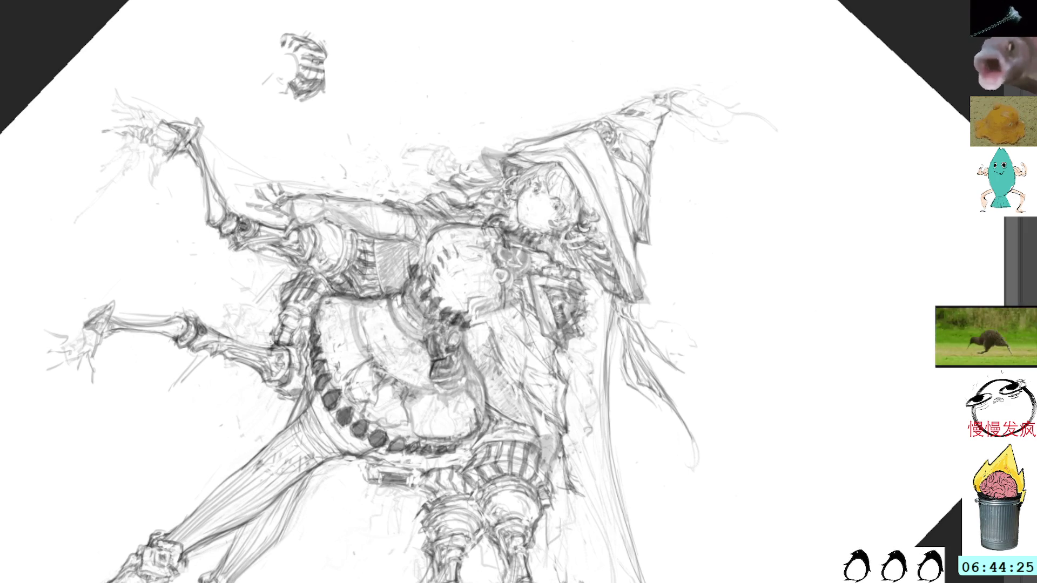
key(Escape)
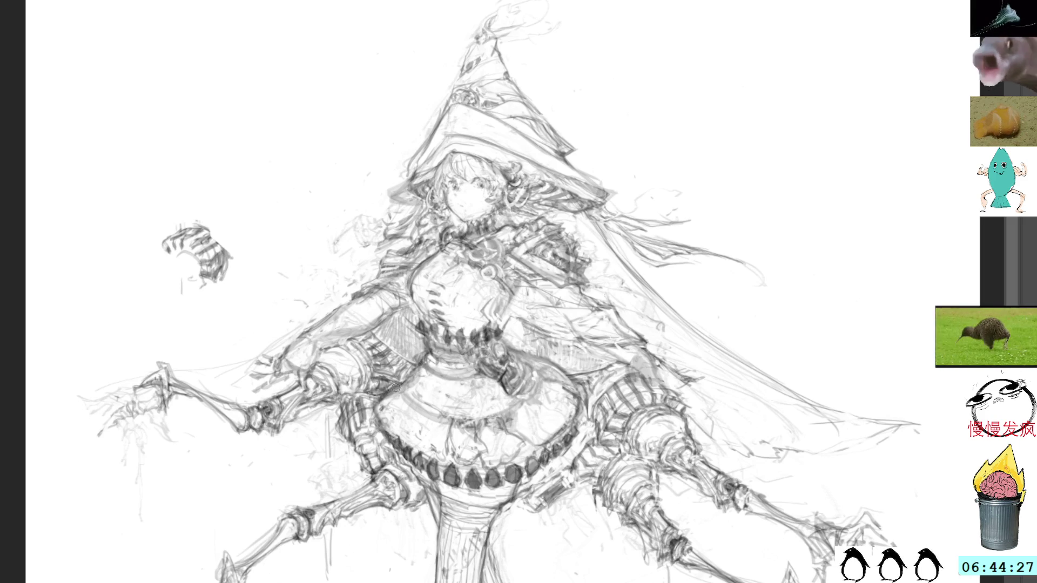
mouse_move(415, 367)
mouse_down()
mouse_move(391, 394)
mouse_move(400, 427)
mouse_move(470, 422)
mouse_up()
key(ctrl+z)
key(ctrl+z)
key(ctrl+y)
key(ctrl+y)
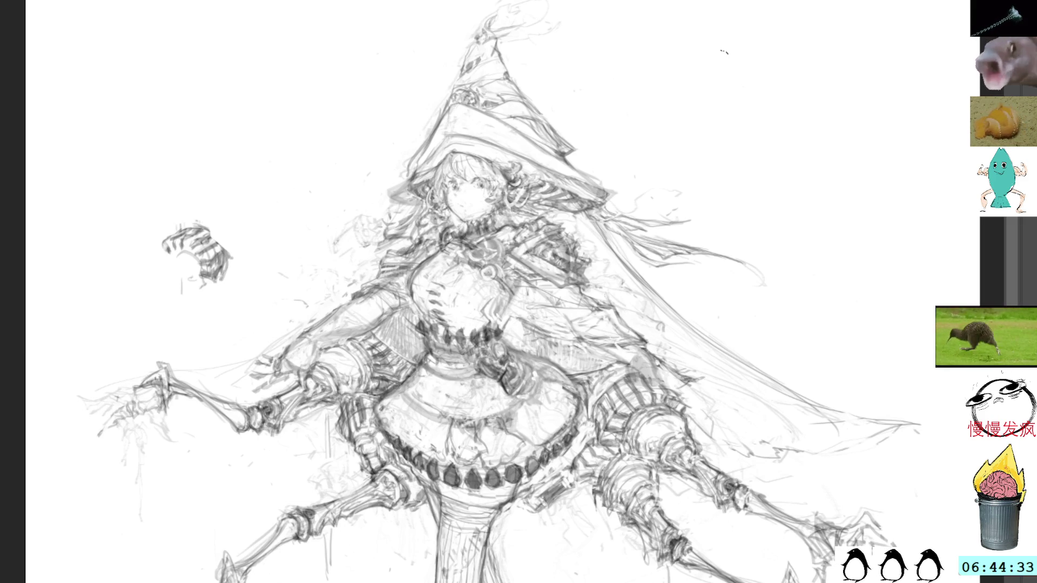
Compare the detailed line drawing against the rough sketch again, leaving it visible.
key(ctrl+comma)
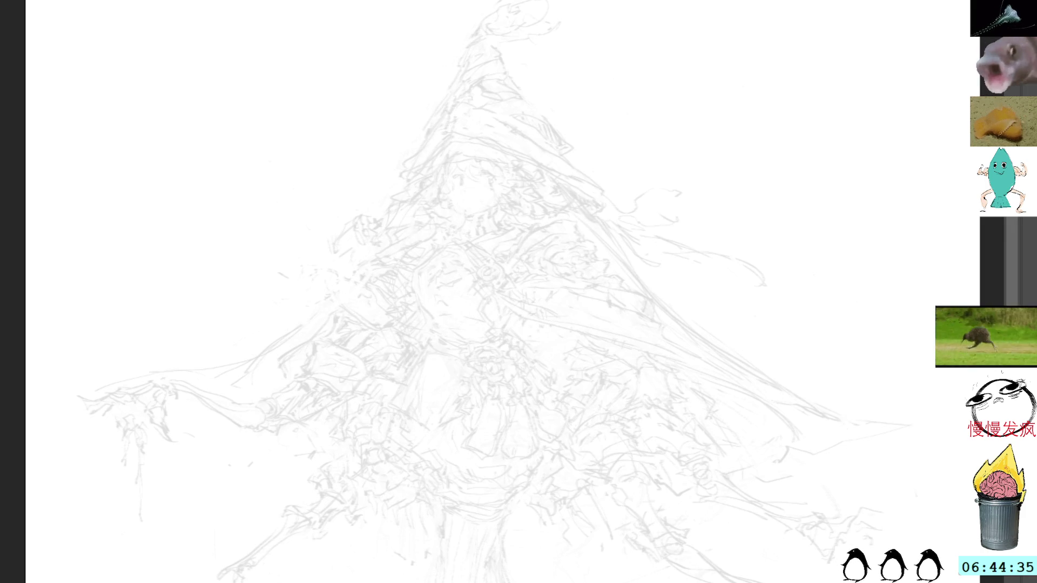
key(ctrl+comma)
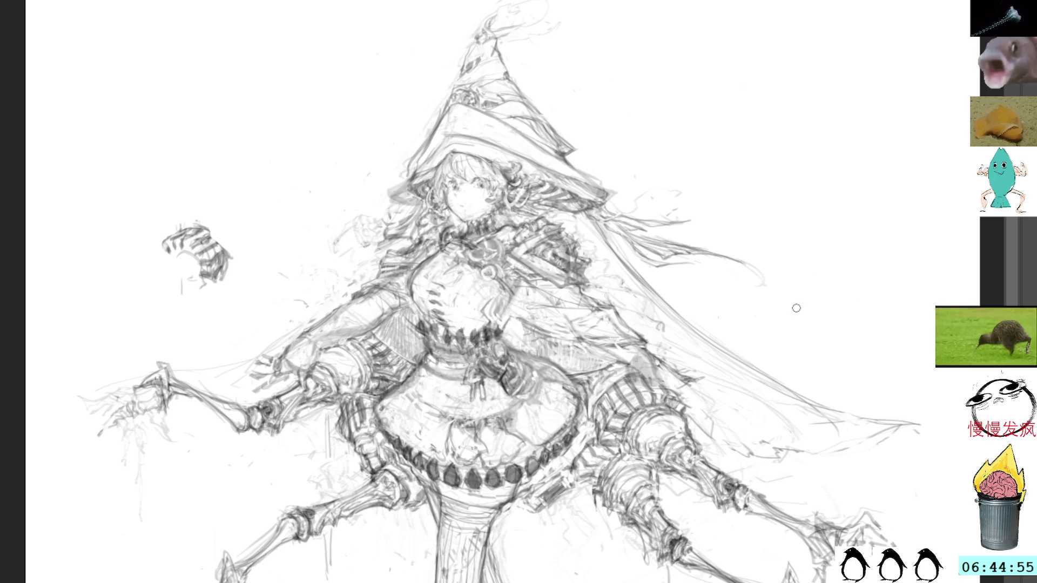
key(ctrl+z)
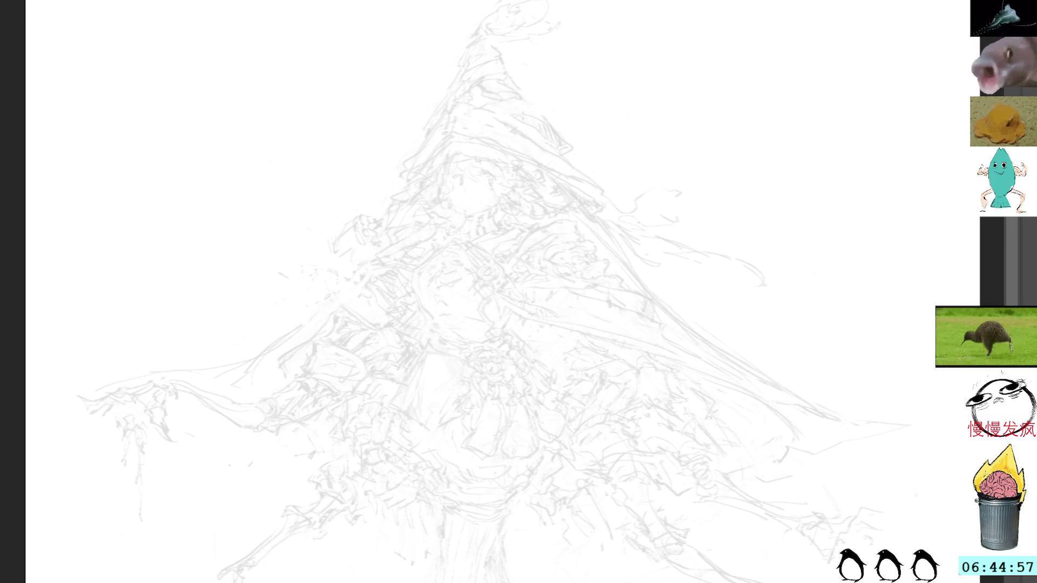
key(ctrl+shift+z)
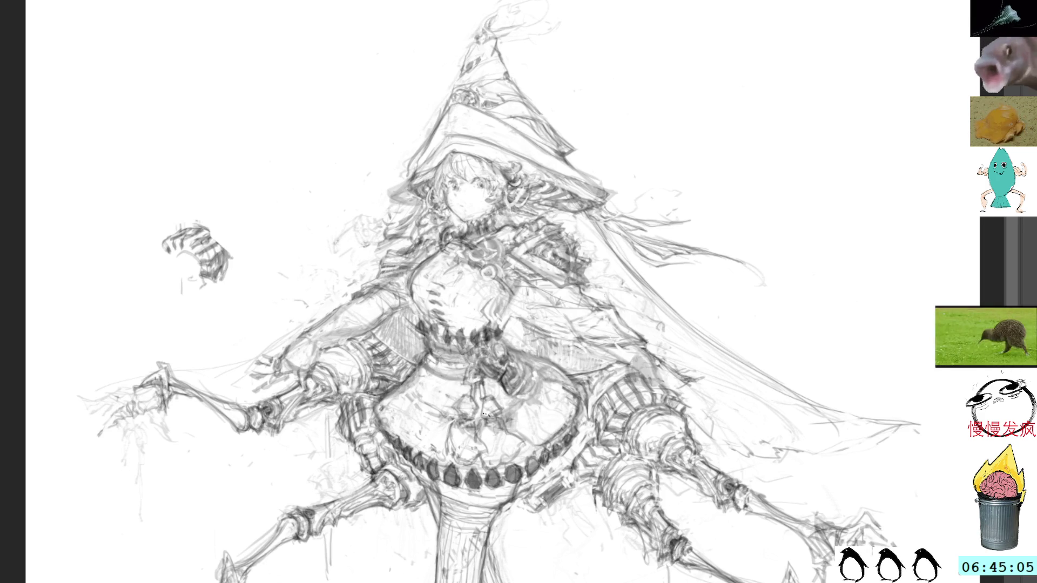
key(v)
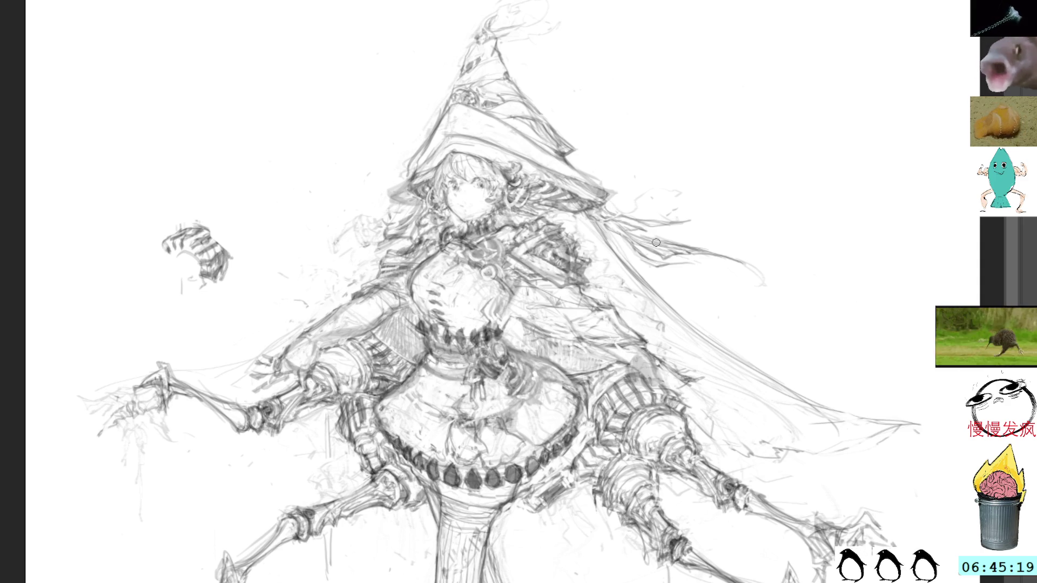
key(ctrl+z)
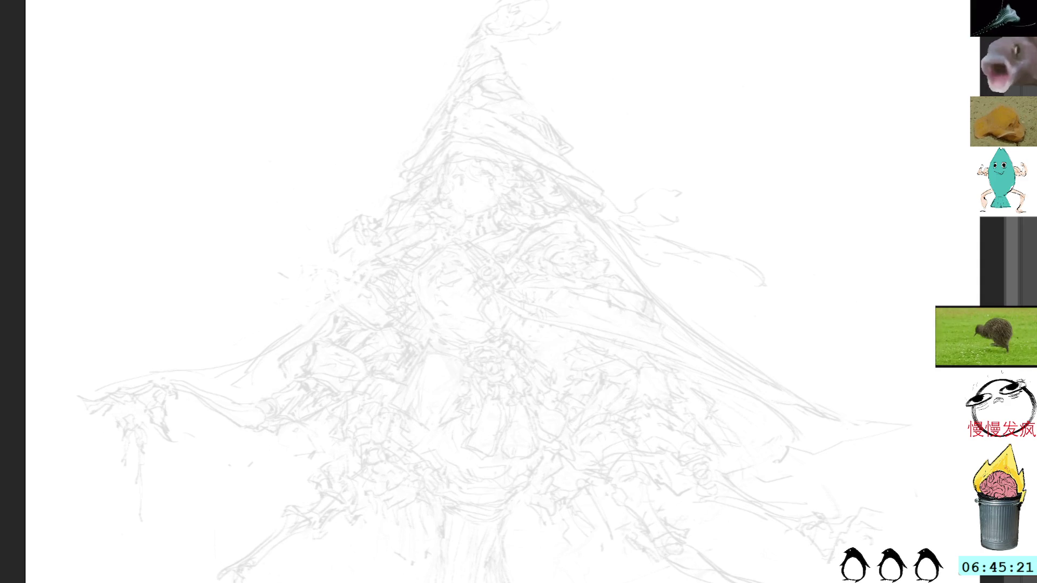
key(ctrl+shift+z)
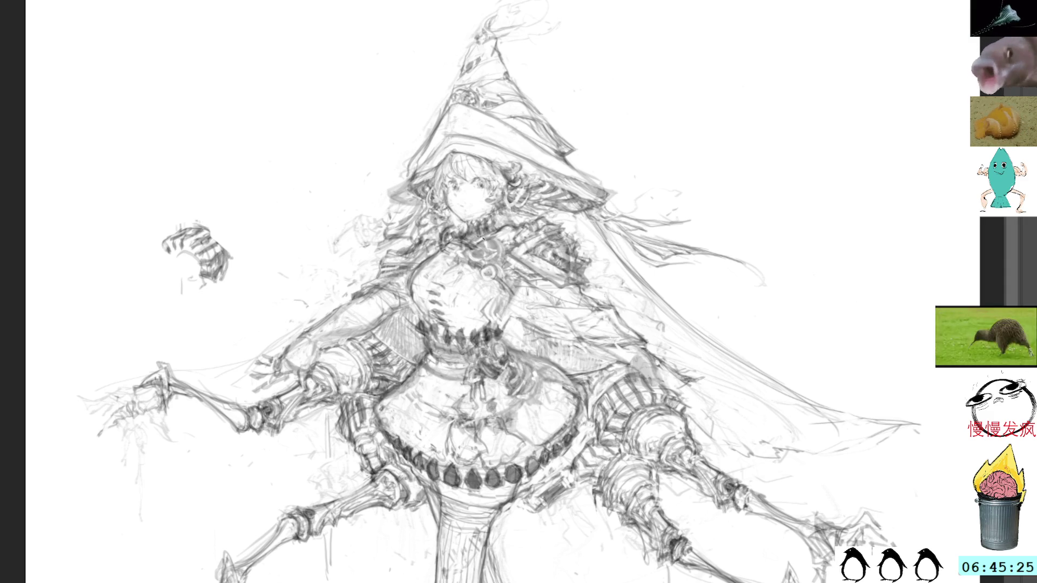
Add small dark marks near the collar amulet and dark hatching strokes on the skirt.
drag(468, 251, 477, 259)
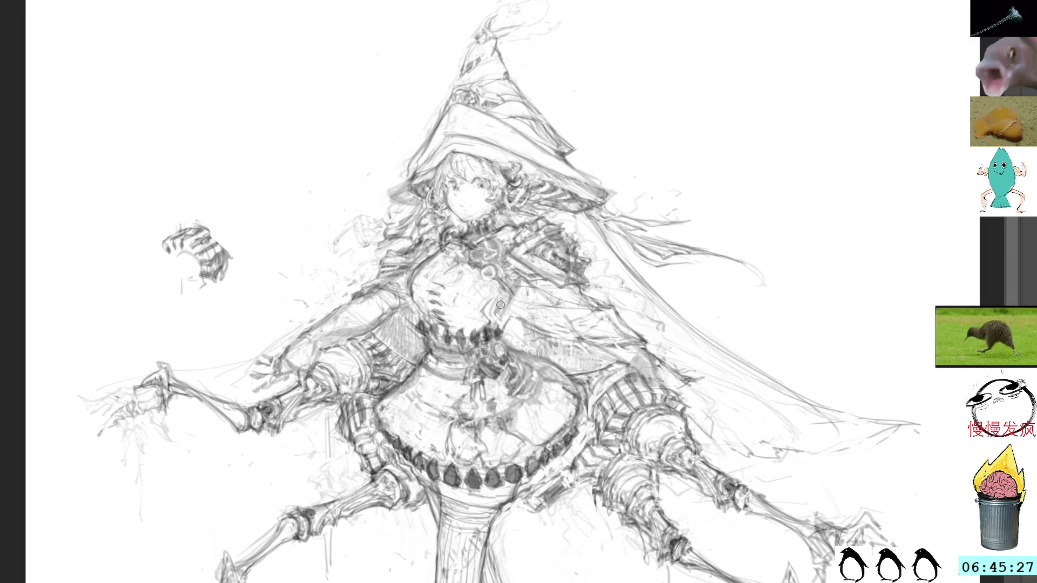
drag(492, 398, 495, 420)
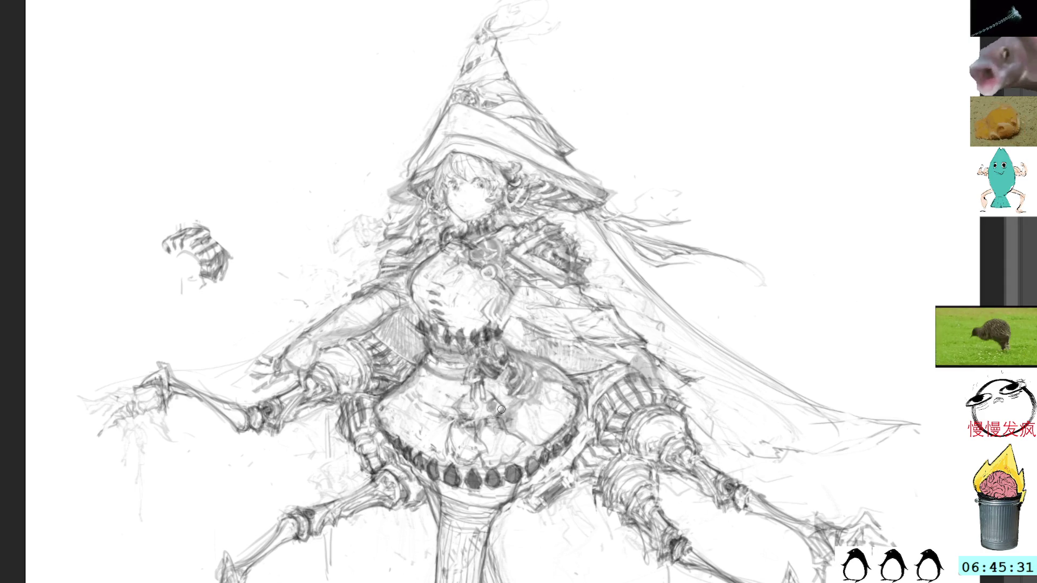
mouse_move(476, 427)
mouse_down()
mouse_move(500, 425)
mouse_move(480, 431)
mouse_up()
drag(474, 431, 496, 430)
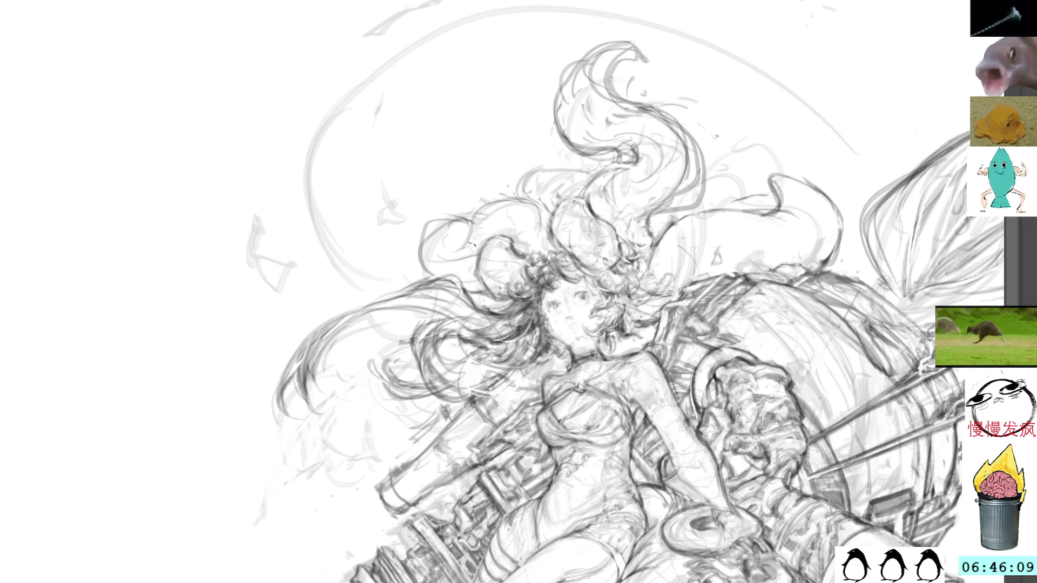
Frame the girl-on-cannon sketch around her flowing hair and fade it to a light grey.
mouse_move(571, 490)
mouse_down()
mouse_move(543, 236)
mouse_move(567, 359)
mouse_move(621, 359)
mouse_up()
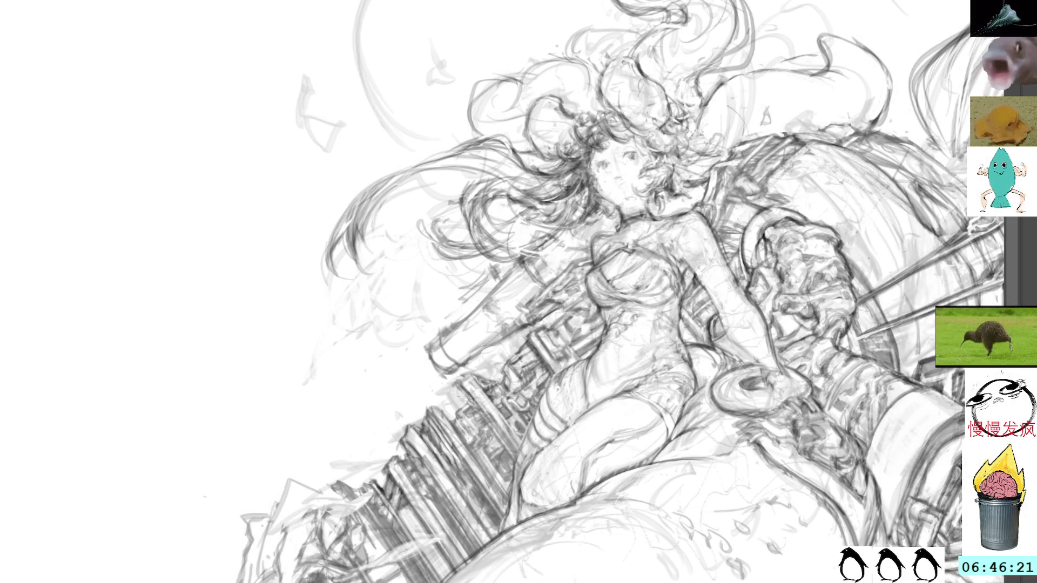
mouse_move(757, 440)
mouse_down()
mouse_move(702, 216)
mouse_move(729, 162)
mouse_move(783, 378)
mouse_move(761, 259)
mouse_up()
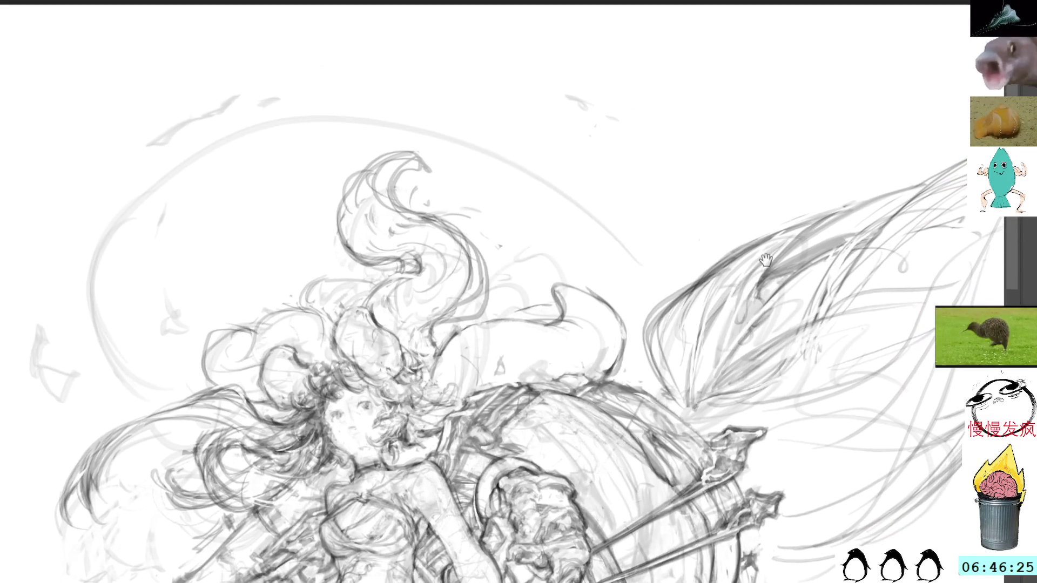
mouse_move(696, 316)
mouse_down()
mouse_move(729, 260)
mouse_move(756, 137)
mouse_up()
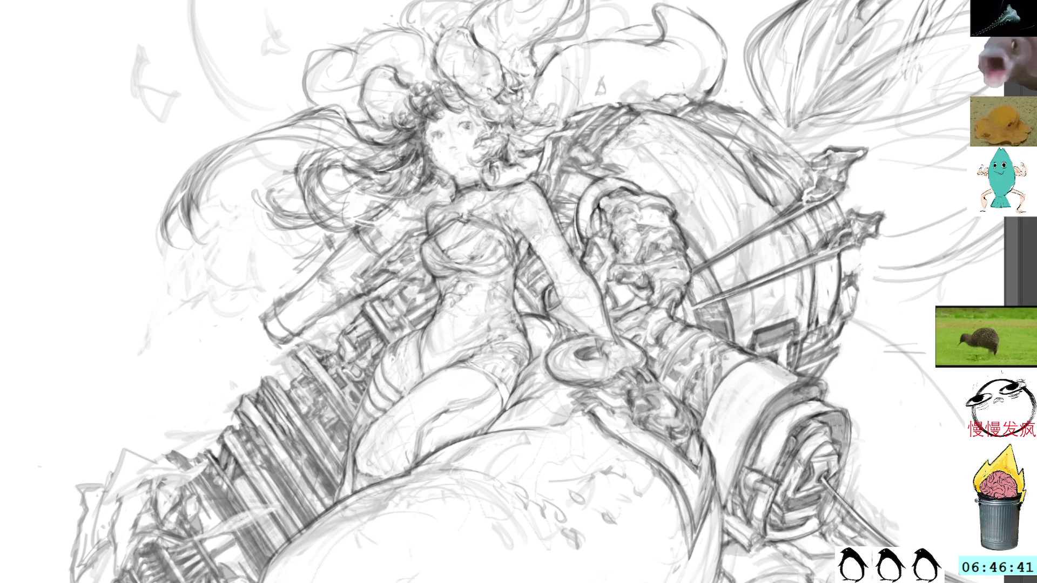
key(3)
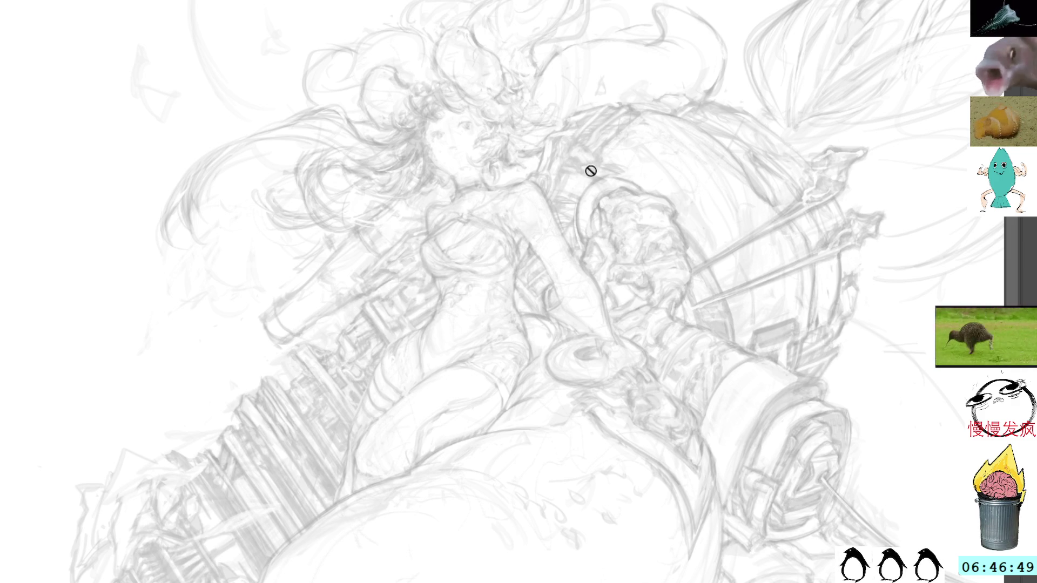
Zoom in on the face and darken the girl's eye with pencil strokes.
mouse_move(559, 198)
mouse_down()
mouse_move(567, 190)
mouse_move(570, 249)
mouse_up()
key(ctrl+z)
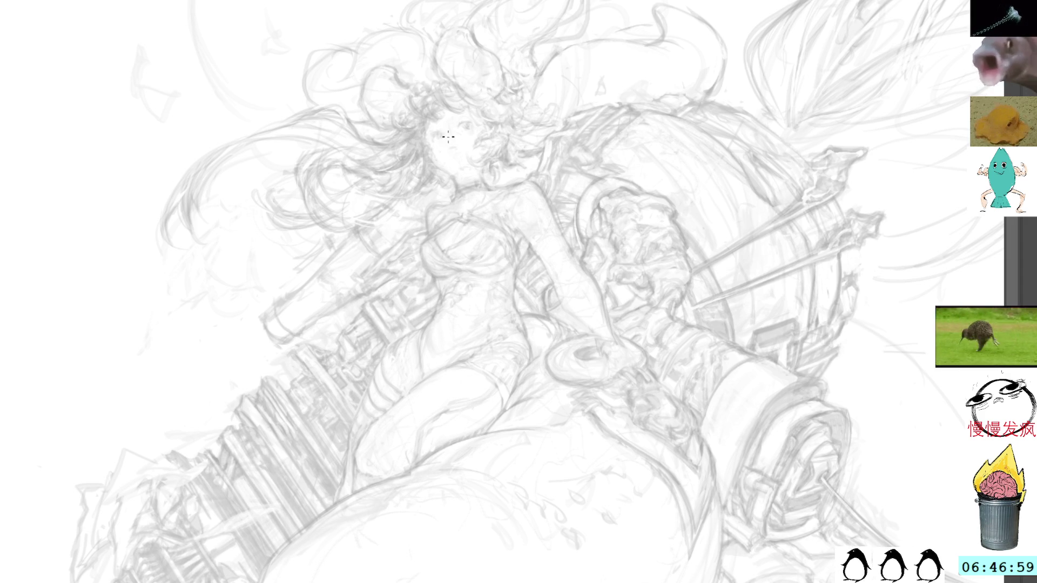
scroll(458, 108, up, 5)
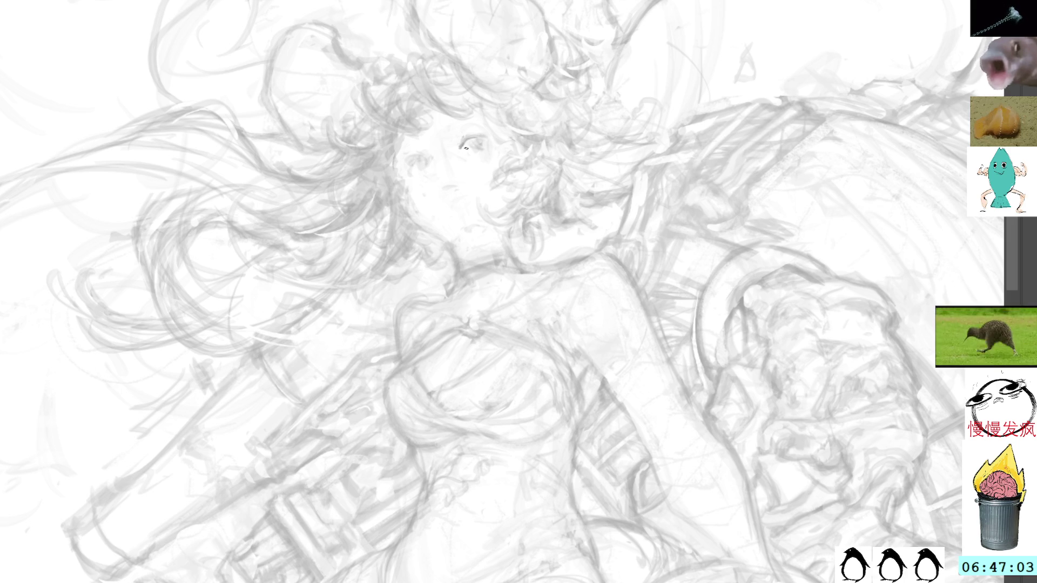
mouse_move(462, 149)
mouse_down()
mouse_move(481, 138)
mouse_move(491, 143)
mouse_move(476, 145)
mouse_move(482, 151)
mouse_up()
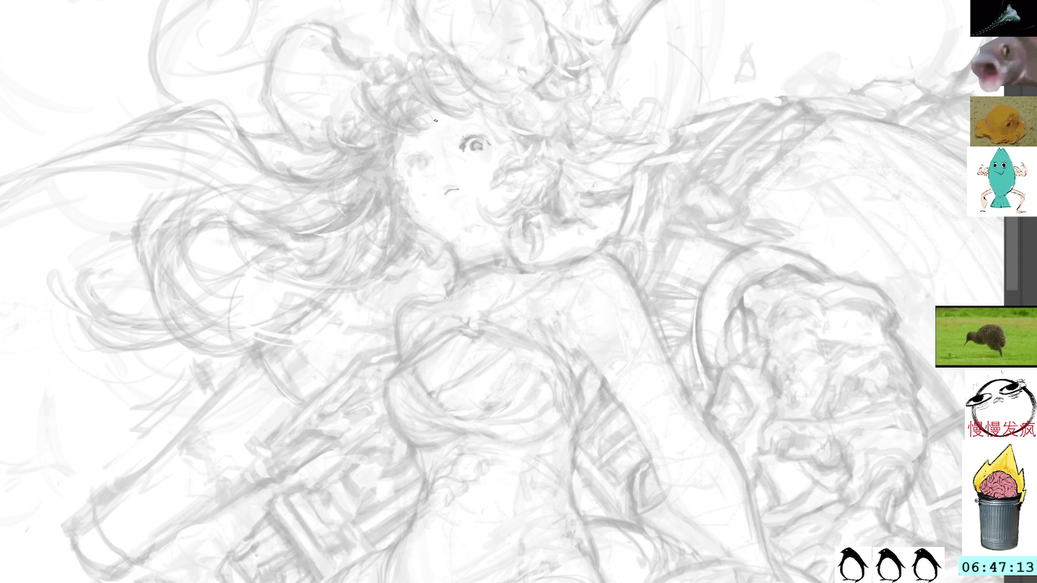
mouse_move(467, 99)
mouse_down()
mouse_move(366, 331)
mouse_move(424, 336)
mouse_move(392, 279)
mouse_up()
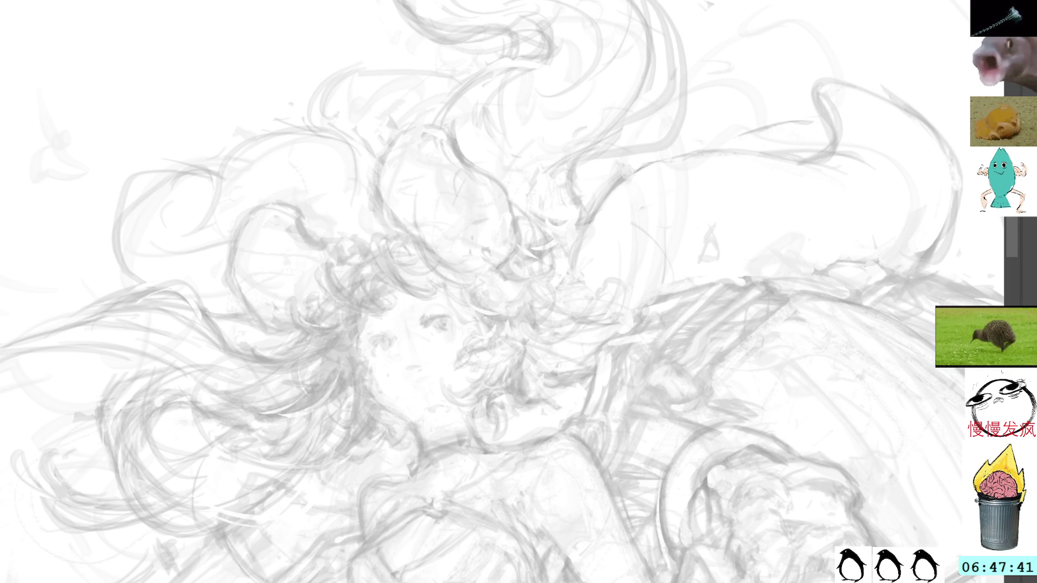
With a larger brush, define the eye with darker lash and iris strokes and a curve beside it.
mouse_move(424, 327)
mouse_down()
mouse_move(436, 318)
mouse_move(420, 315)
mouse_up()
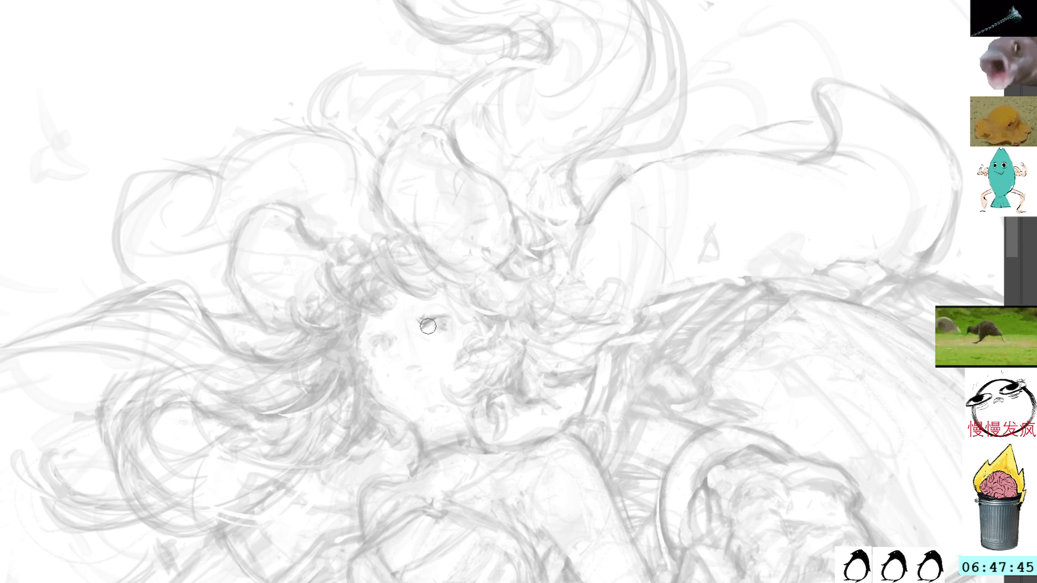
key(bracketright)
key(bracketright)
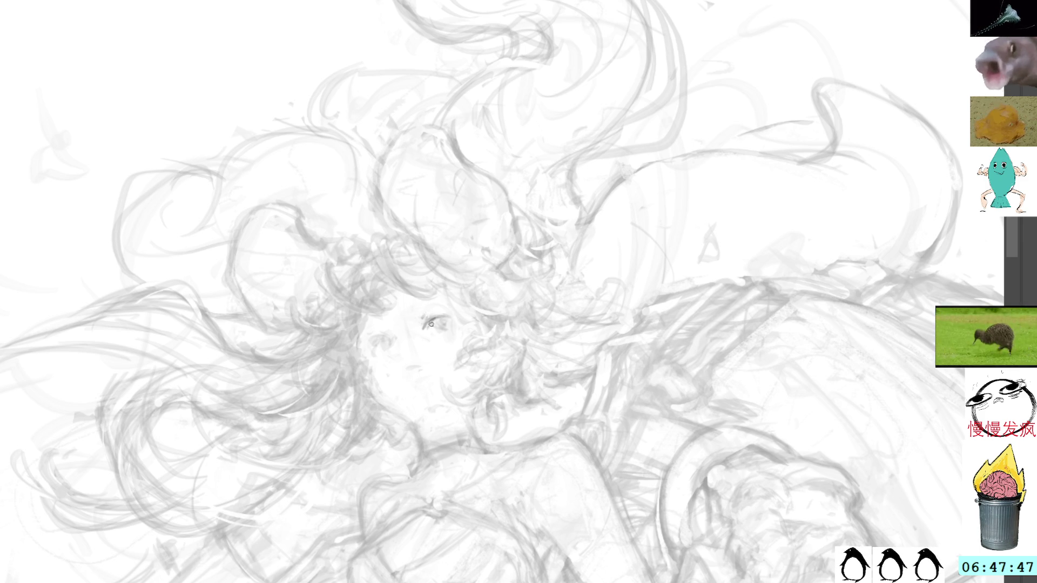
mouse_move(438, 319)
mouse_down()
mouse_move(449, 321)
mouse_move(438, 330)
mouse_up()
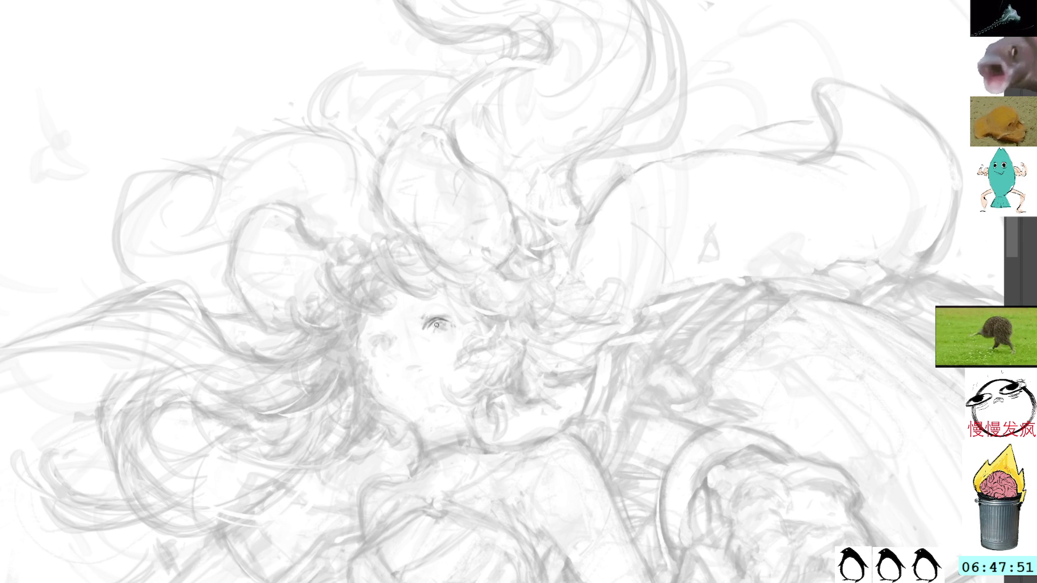
mouse_move(434, 330)
mouse_down()
mouse_move(443, 323)
mouse_move(444, 338)
mouse_up()
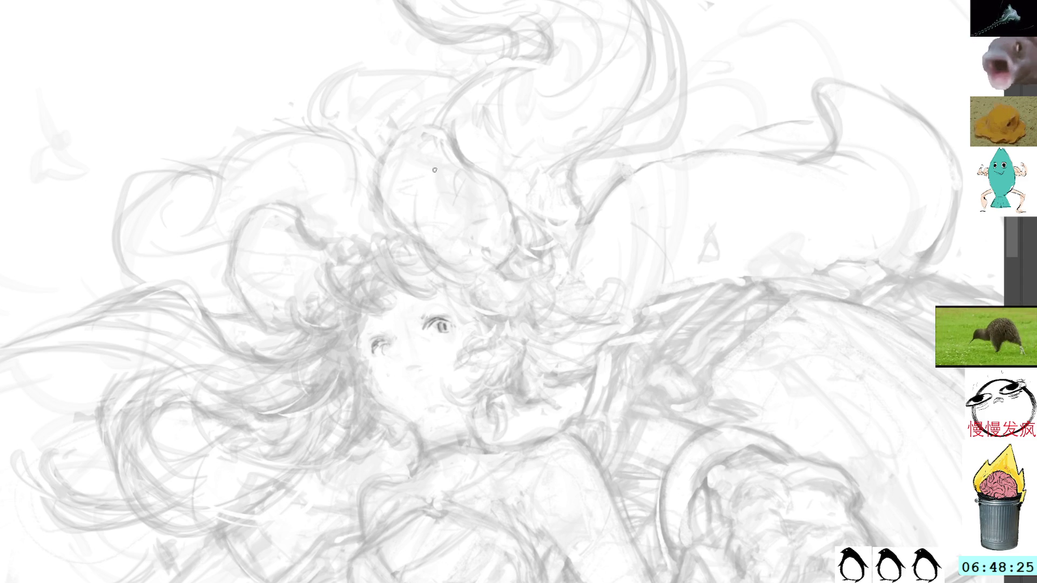
drag(465, 319, 486, 331)
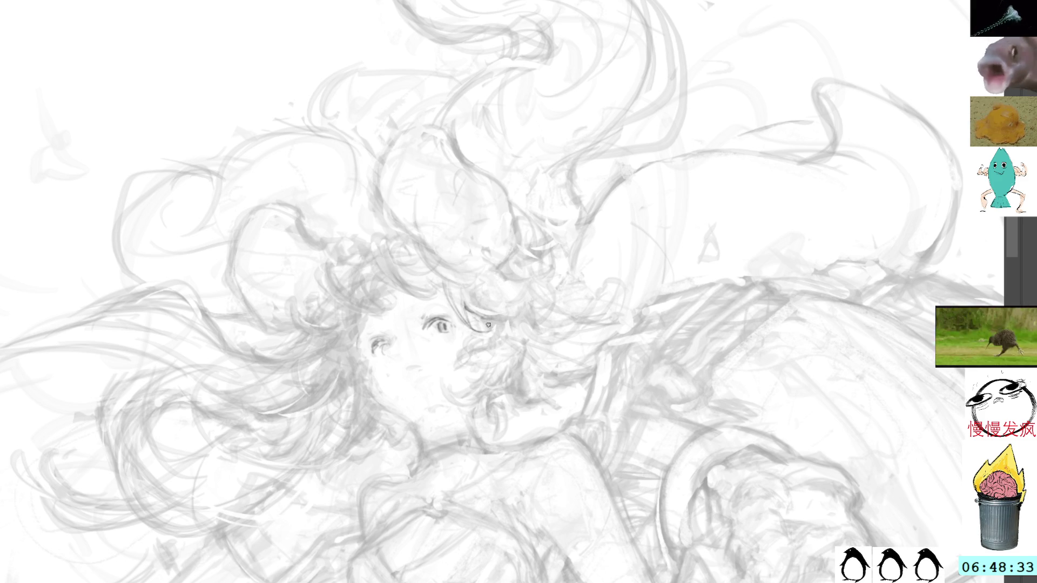
Darken the hair contour and add a short curved stroke beside the bun loop.
mouse_move(497, 109)
mouse_down()
mouse_move(497, 197)
mouse_move(512, 152)
mouse_up()
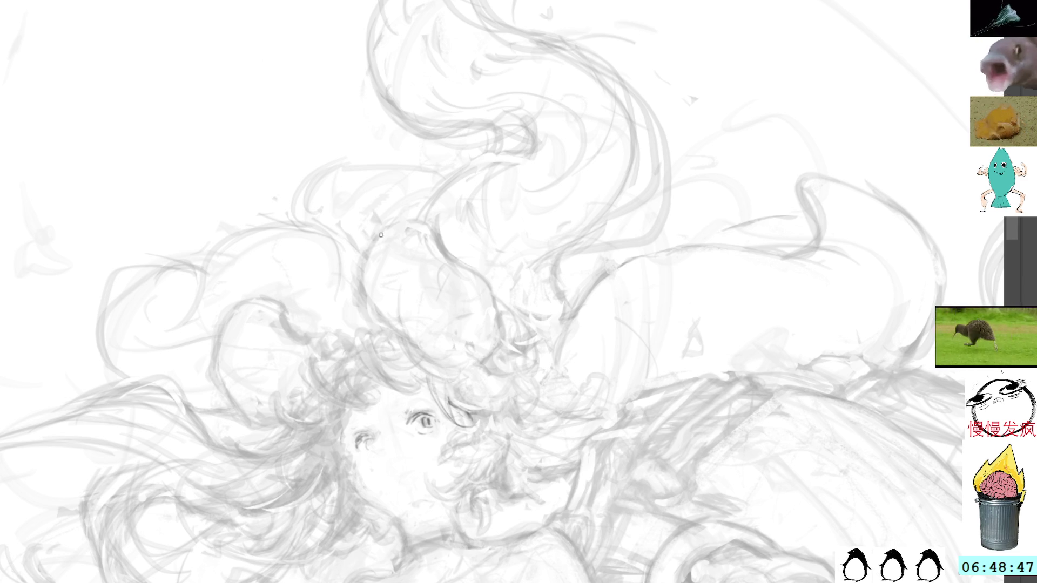
mouse_move(380, 236)
mouse_down()
mouse_move(360, 288)
mouse_move(373, 324)
mouse_move(415, 352)
mouse_up()
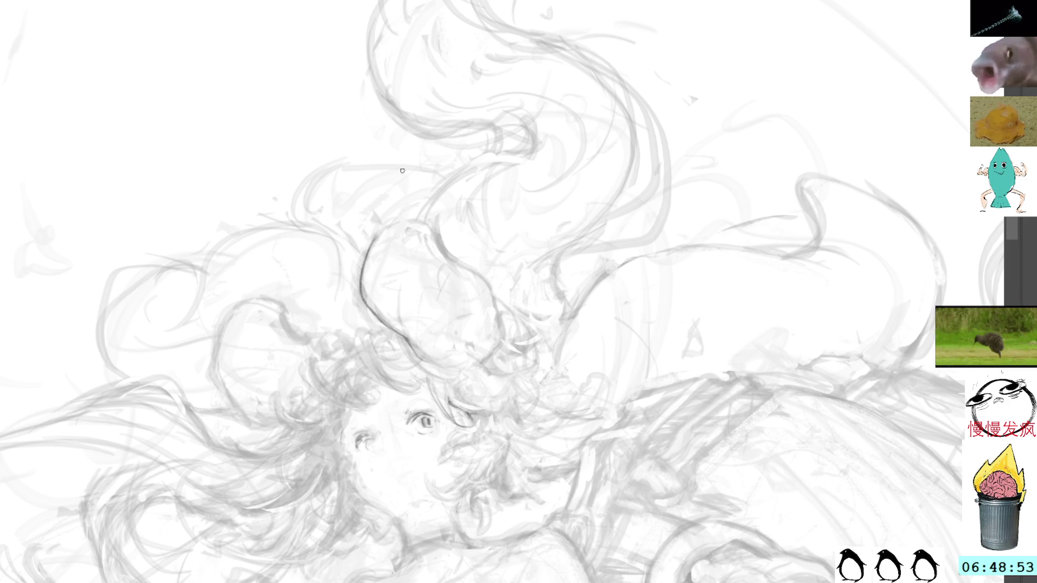
mouse_move(352, 323)
mouse_down()
mouse_move(357, 340)
mouse_move(563, 224)
mouse_move(516, 194)
mouse_up()
key(r)
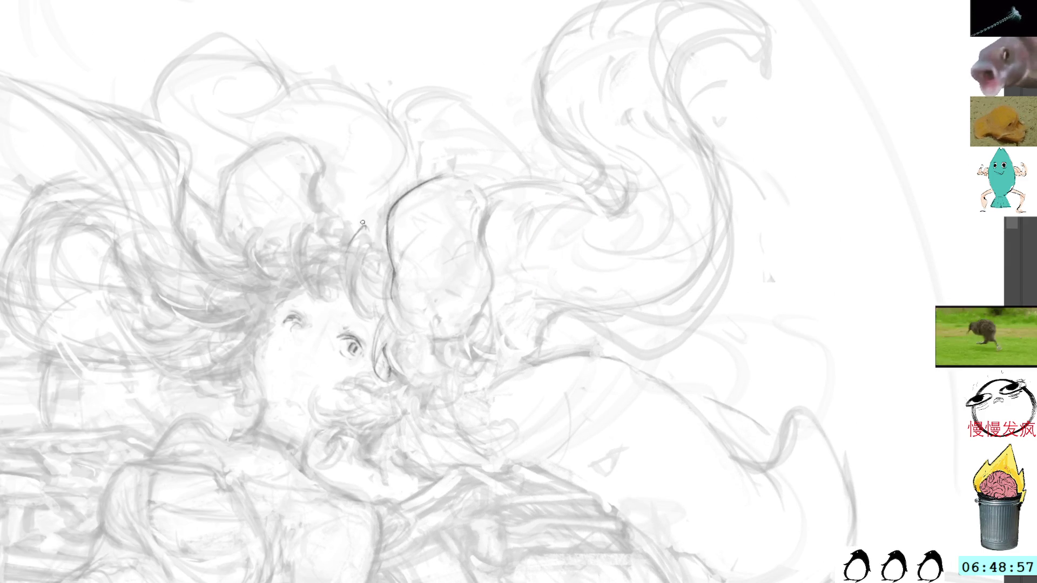
Draw a long teardrop-shaped hair lock over the forehead, reinforcing its top and right edge.
mouse_move(369, 238)
mouse_down()
mouse_move(353, 240)
mouse_move(346, 309)
mouse_up()
drag(357, 240, 351, 309)
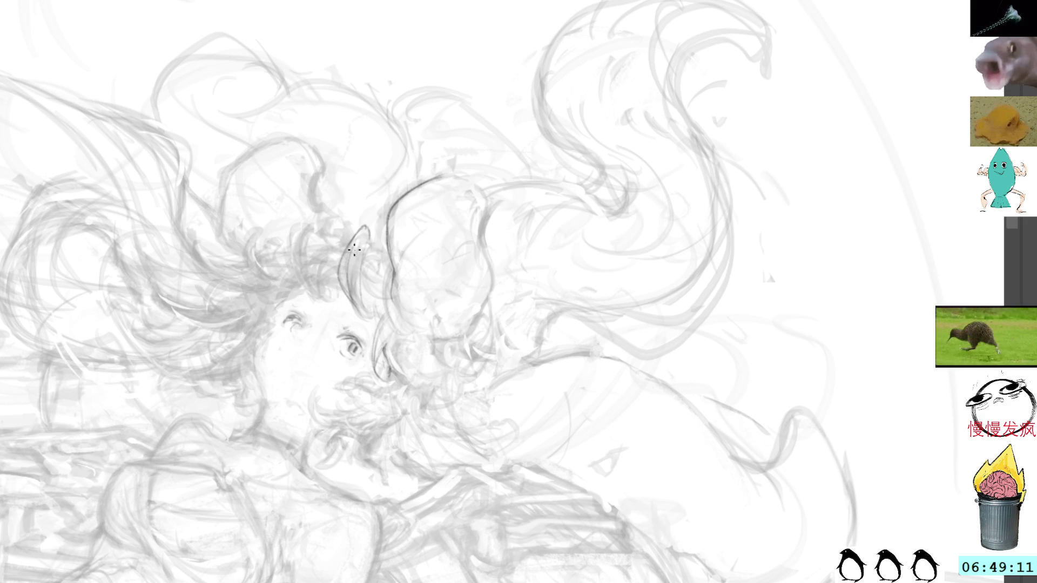
drag(356, 268, 371, 324)
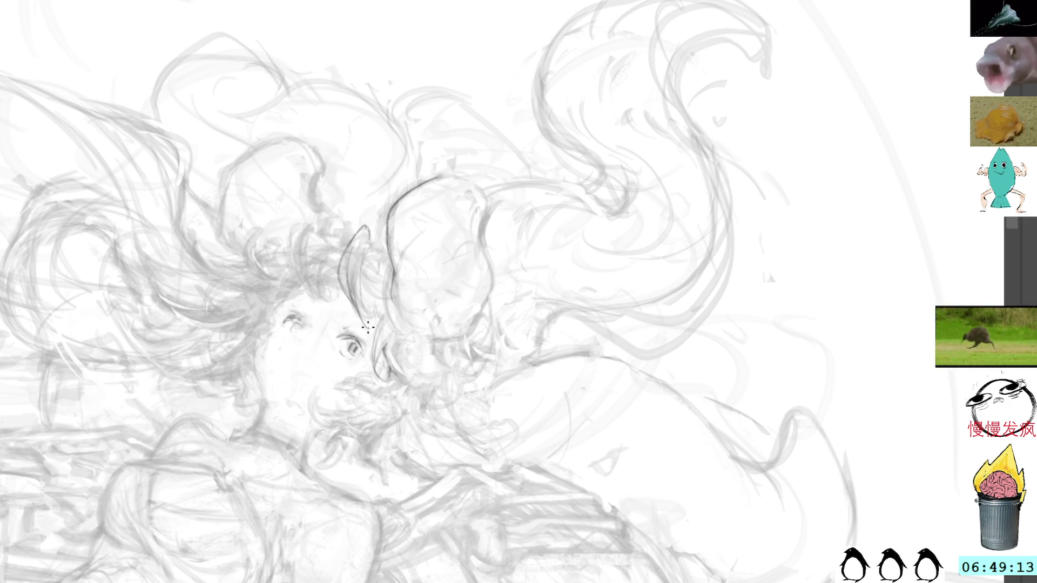
drag(367, 226, 370, 244)
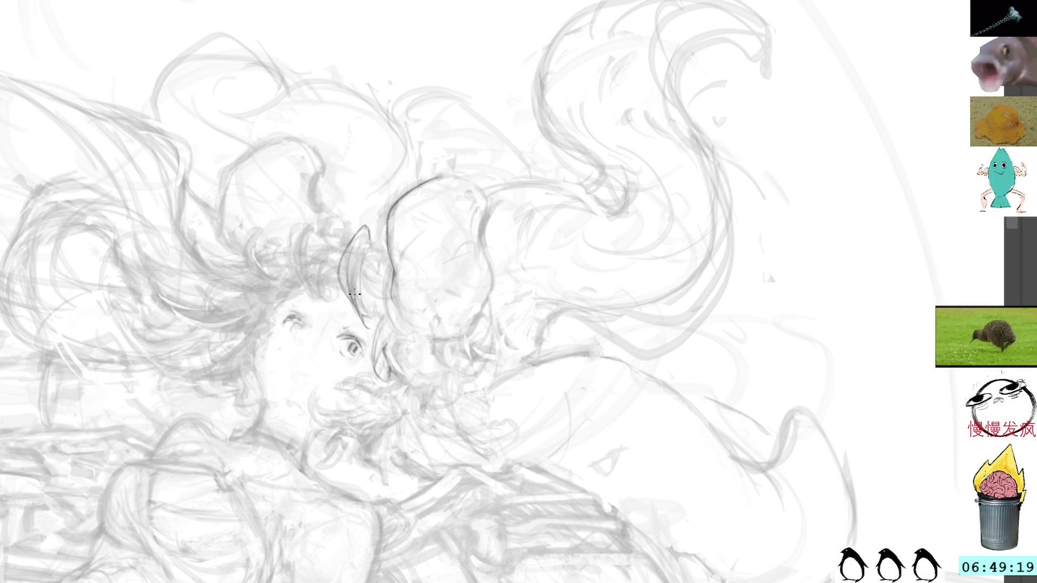
mouse_move(363, 316)
mouse_down()
mouse_move(367, 279)
mouse_move(363, 286)
mouse_up()
Tilt the canvas slightly and brush dark curved strands across the girl's bangs.
key(r)
drag(446, 101, 282, 268)
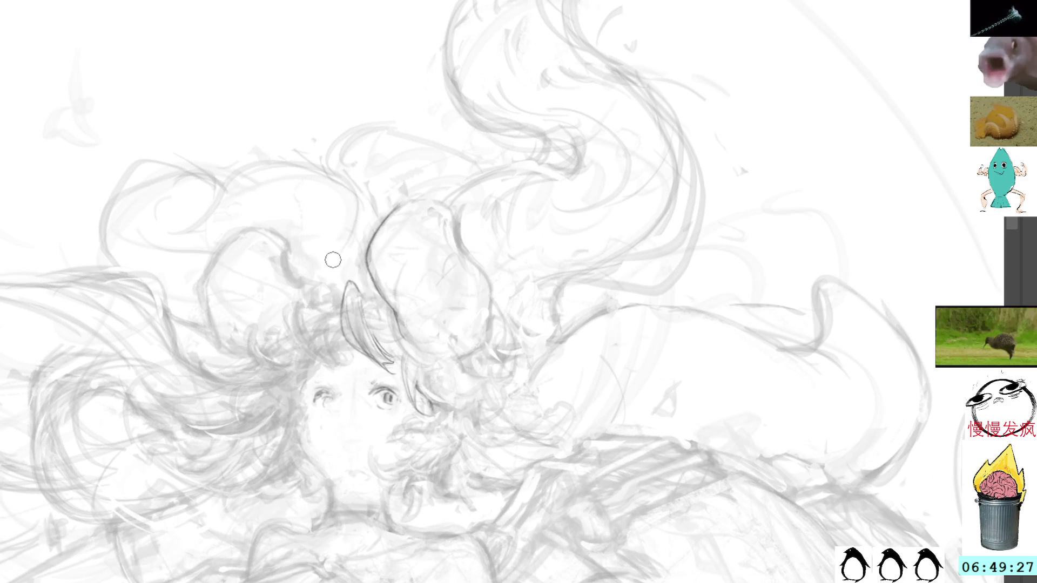
key(r)
drag(398, 167, 432, 196)
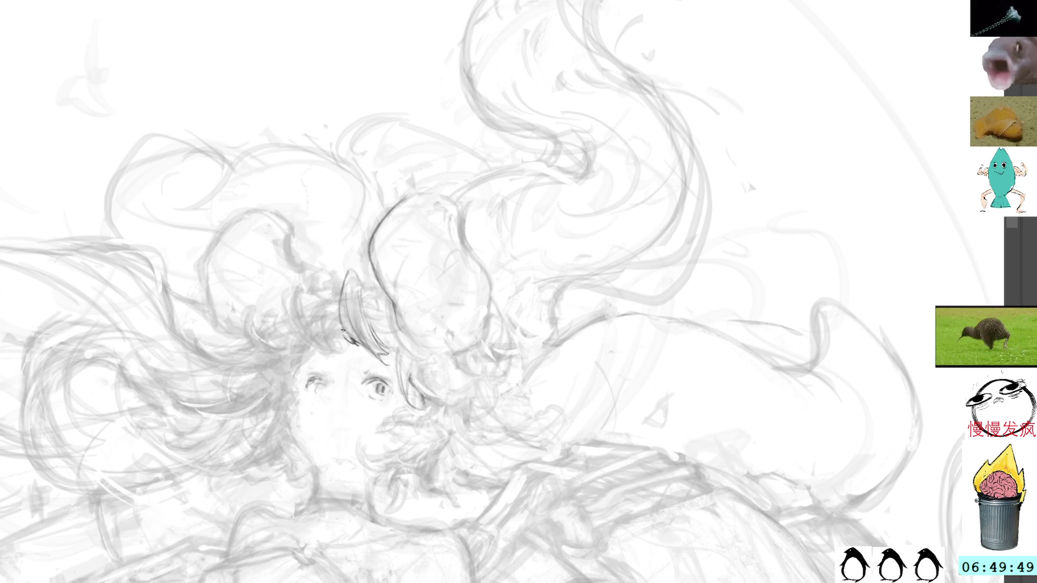
drag(322, 302, 344, 348)
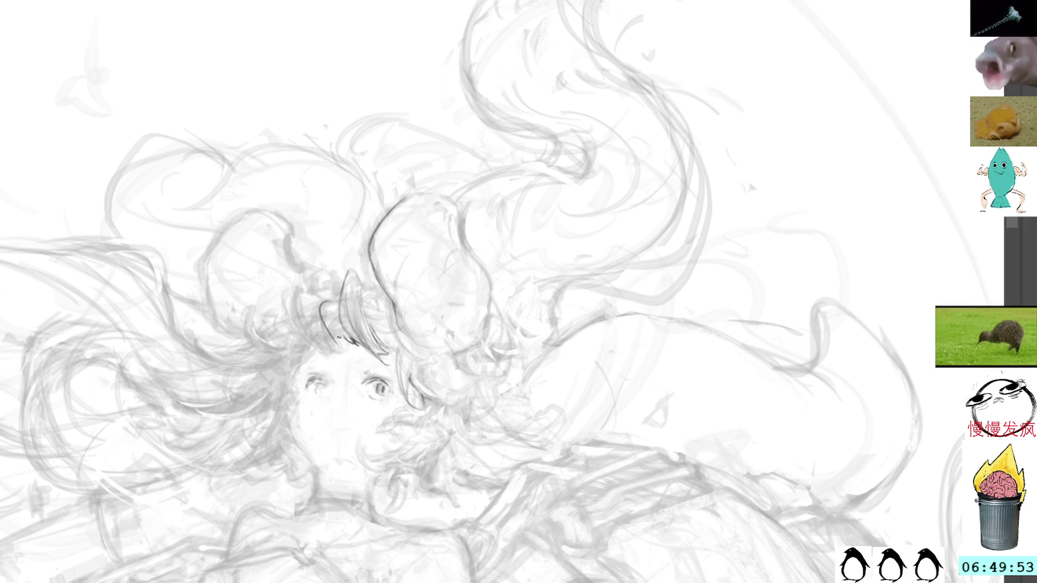
drag(320, 306, 322, 322)
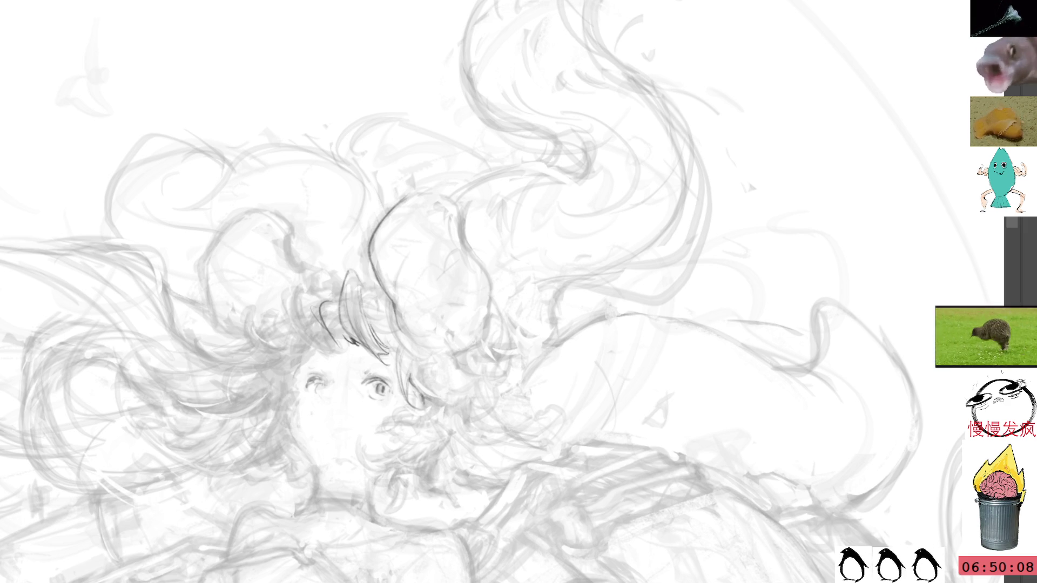
Draw darker bang strands, the face's left edge and the right eye's lashes.
drag(316, 295, 302, 346)
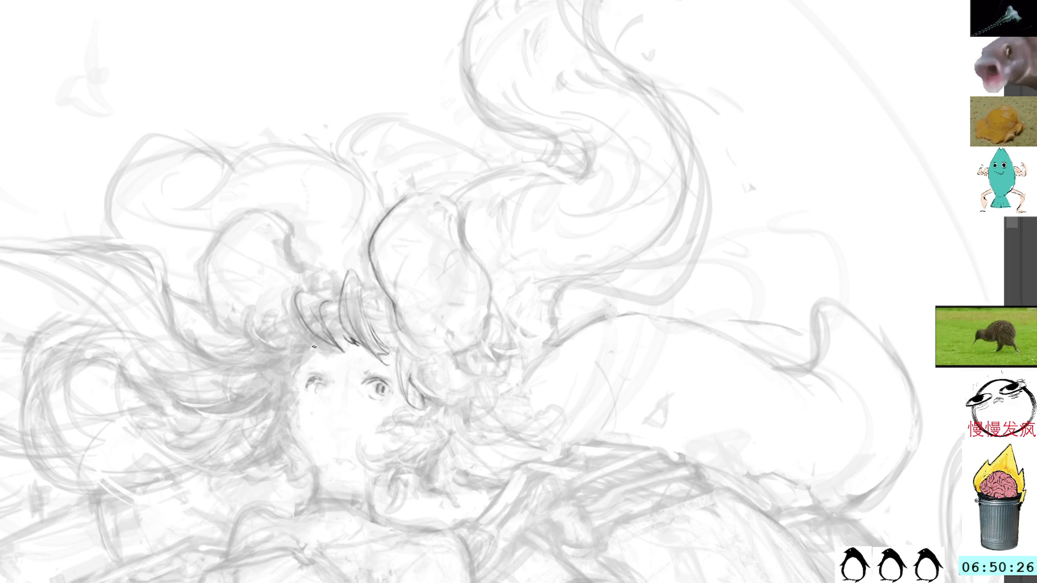
drag(309, 354, 297, 384)
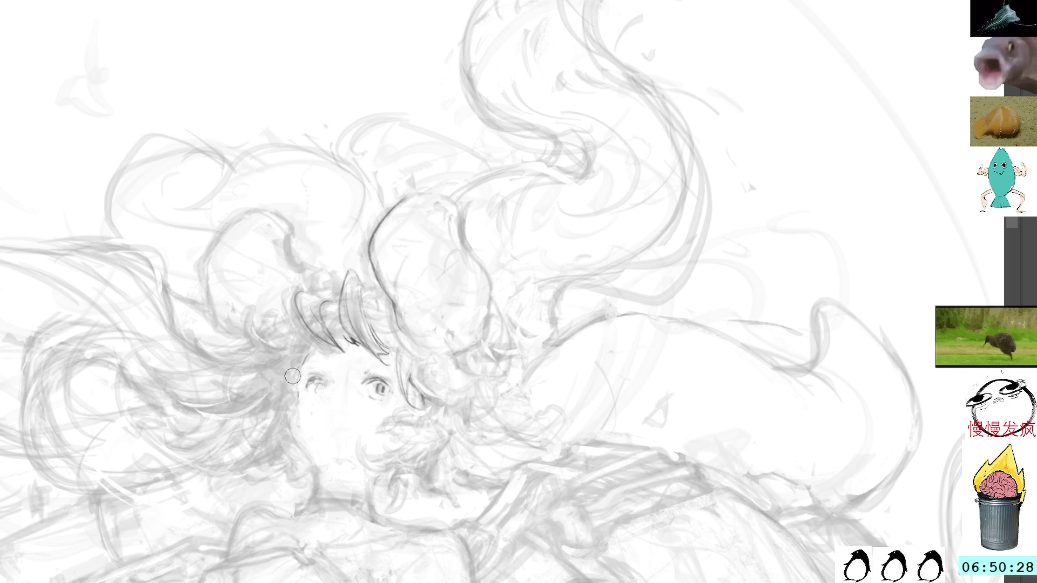
drag(371, 371, 362, 385)
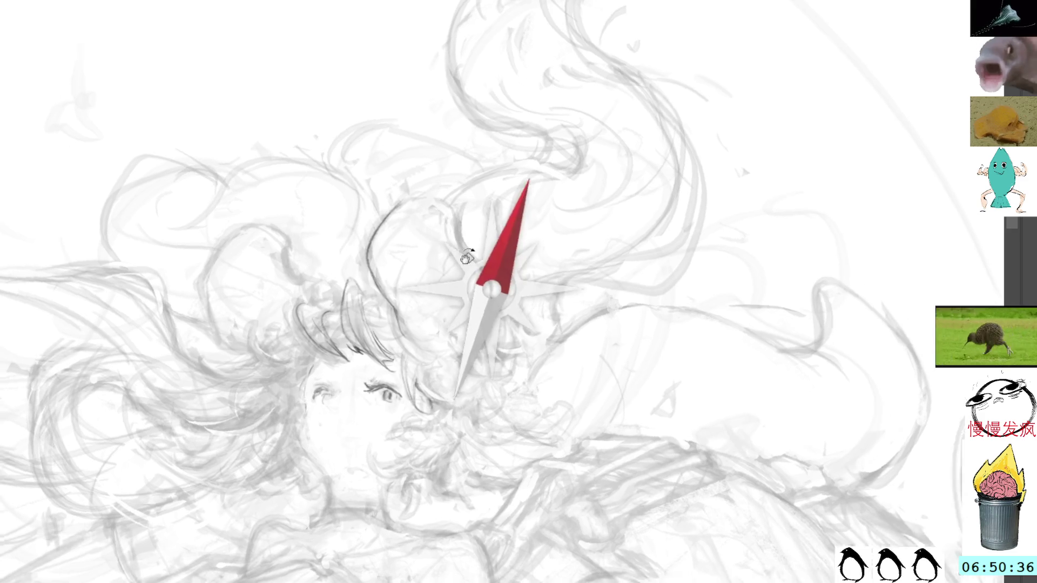
mouse_move(442, 212)
mouse_down()
mouse_move(459, 233)
mouse_move(431, 211)
mouse_move(495, 144)
mouse_move(502, 151)
mouse_up()
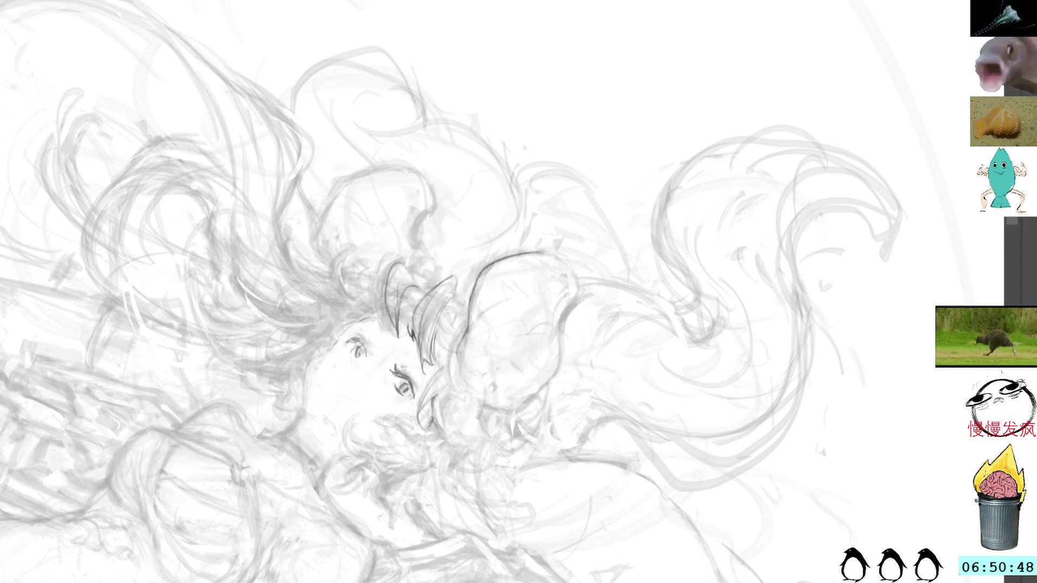
Refine the left eye with small strokes and darken both pupils.
key(4)
key(4)
key(4)
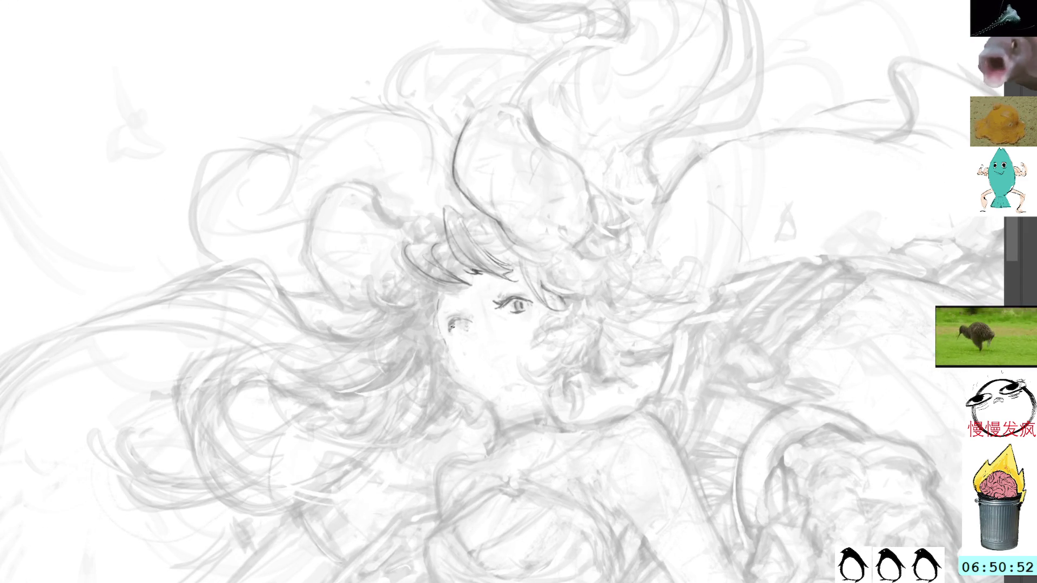
mouse_move(451, 326)
mouse_down()
mouse_move(474, 323)
mouse_move(471, 332)
mouse_up()
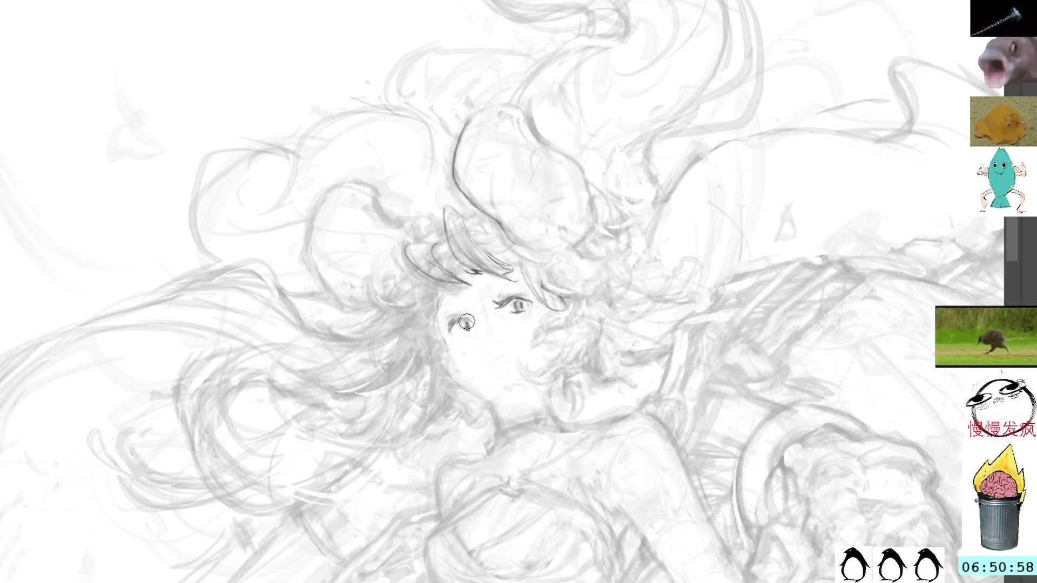
mouse_move(463, 316)
mouse_down()
mouse_move(465, 335)
mouse_move(464, 326)
mouse_up()
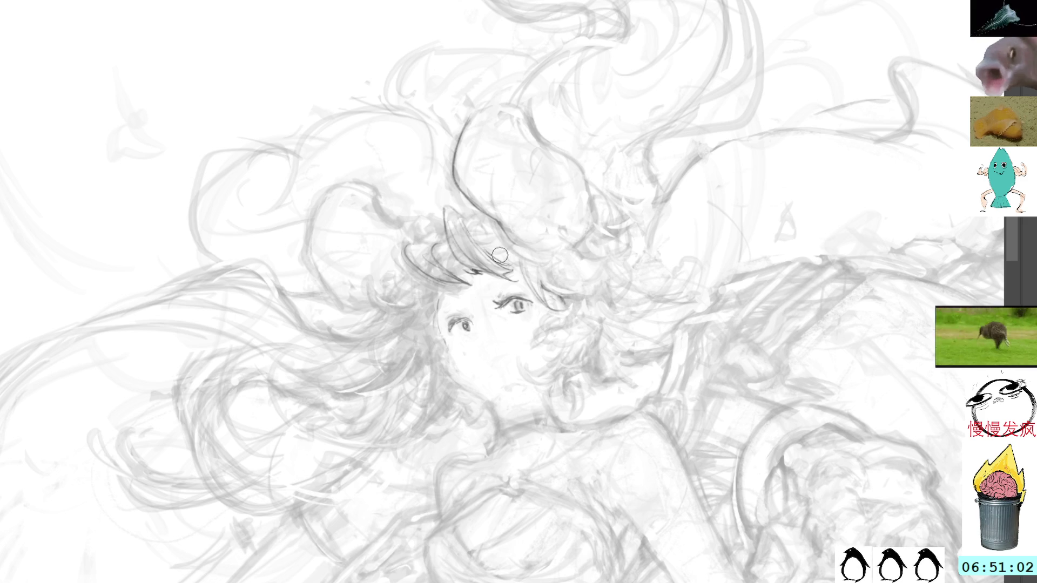
drag(523, 305, 522, 304)
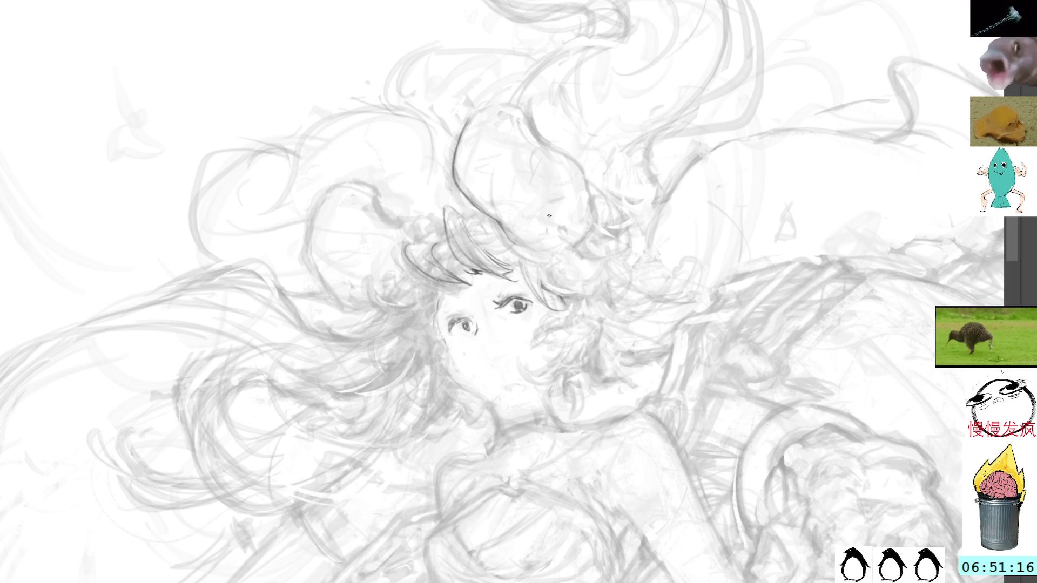
drag(640, 128, 512, 162)
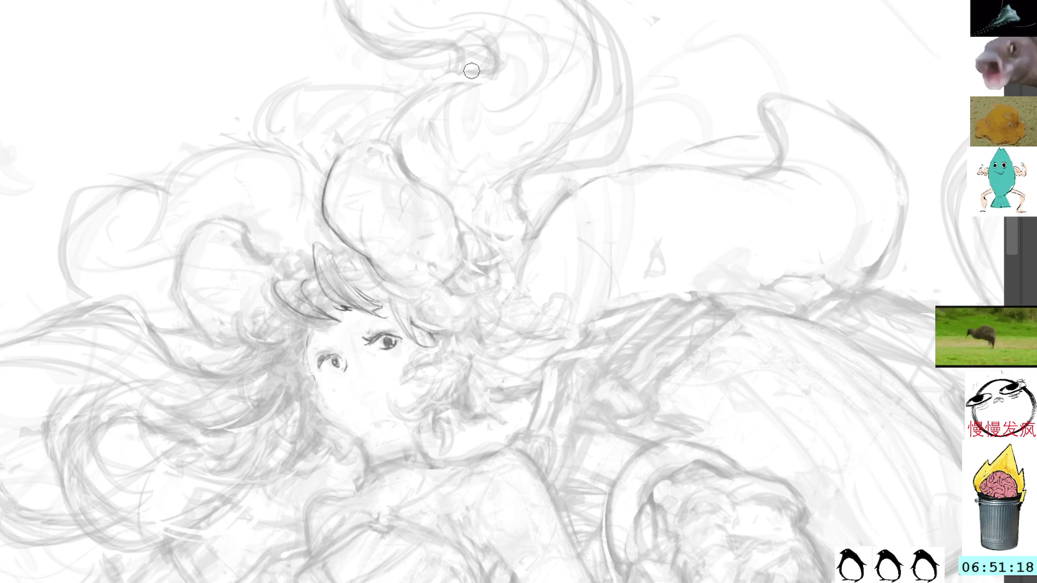
Pan and scroll the canvas to show the top of the hair and bun loops.
mouse_move(424, 189)
mouse_down()
mouse_move(481, 201)
mouse_move(486, 225)
mouse_up()
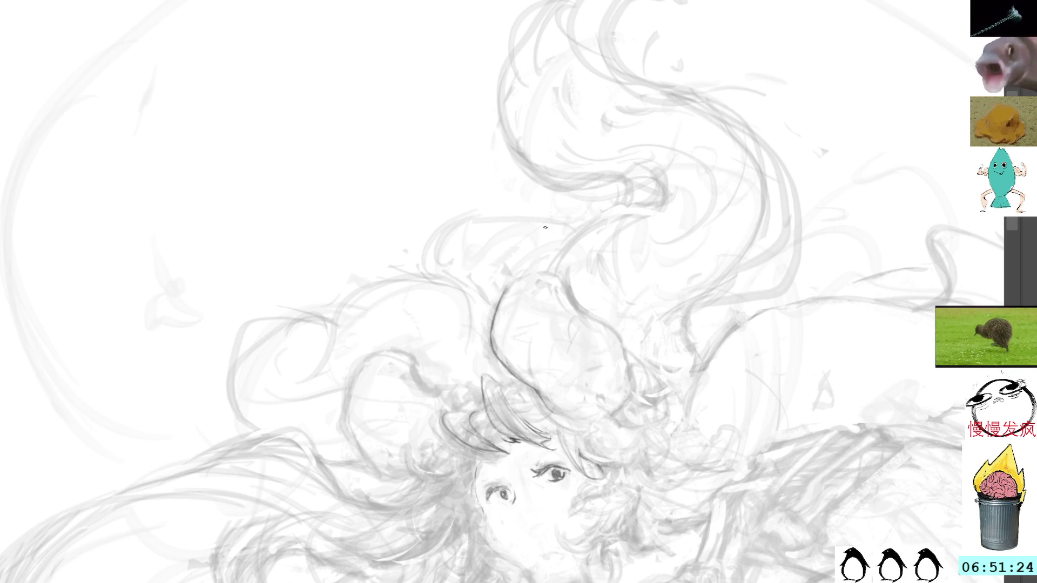
scroll(588, 201, down, 1)
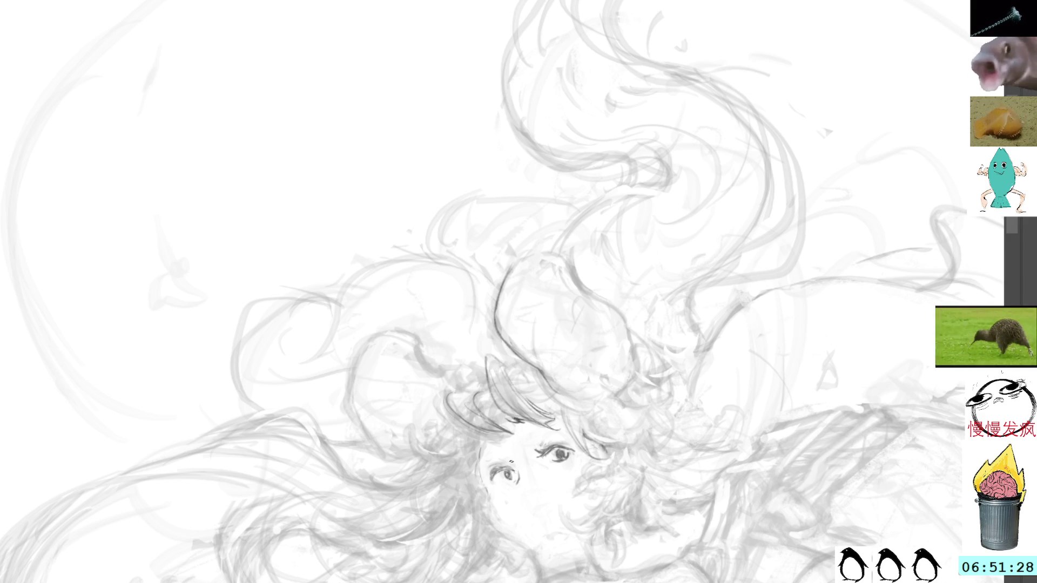
scroll(508, 291, down, 2)
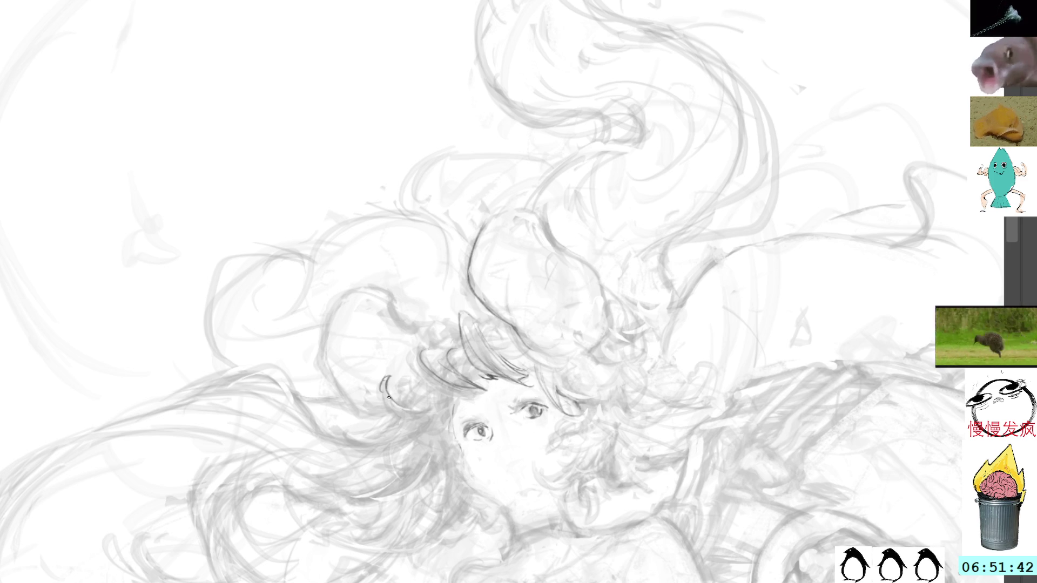
Draw the hair curl atop the head and darken a strand beside the face.
drag(324, 296, 408, 213)
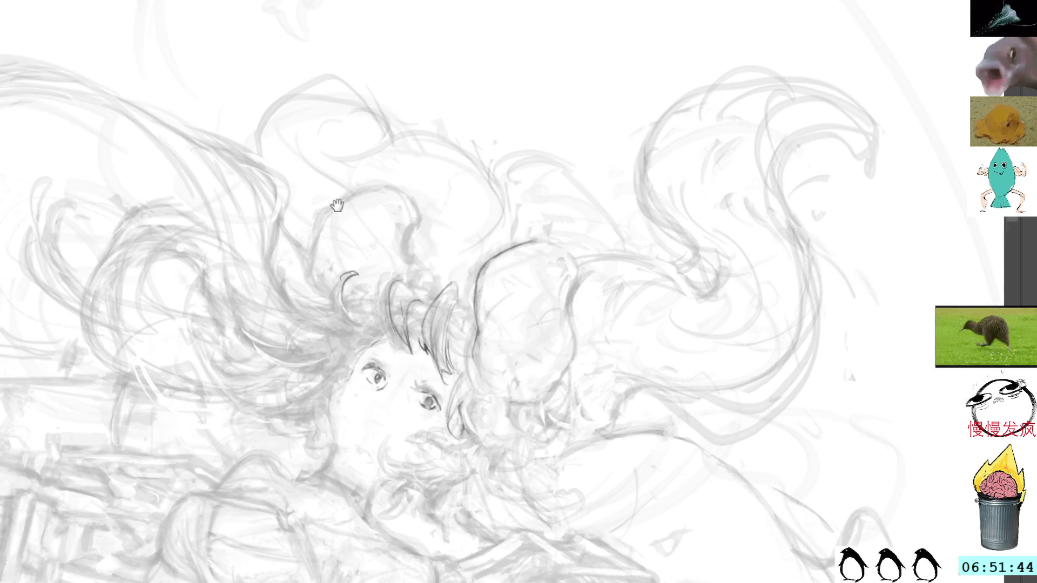
drag(340, 200, 412, 274)
drag(518, 92, 482, 85)
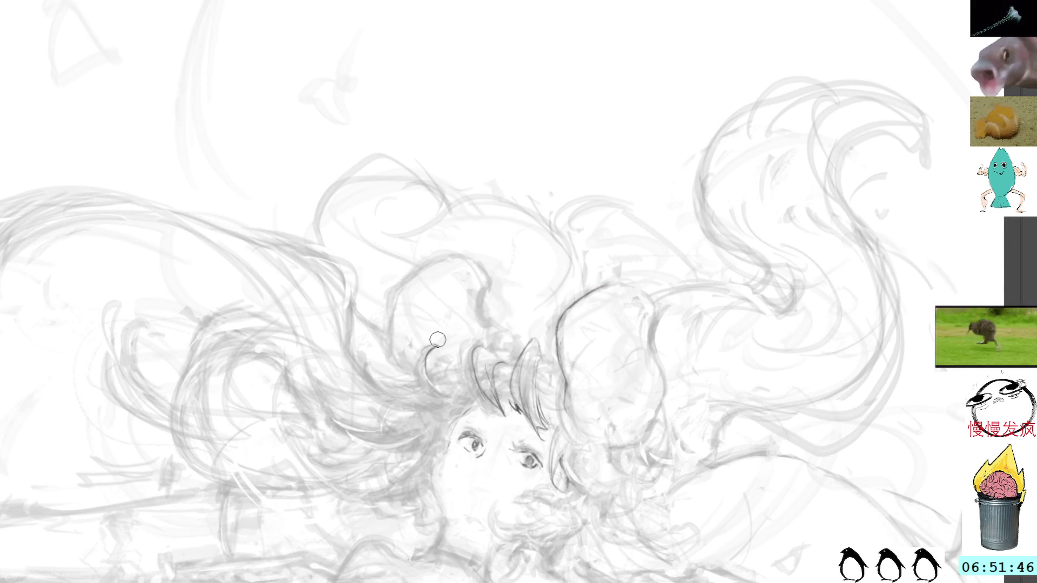
drag(516, 151, 479, 192)
drag(454, 390, 488, 398)
mouse_move(449, 367)
mouse_down()
mouse_move(443, 398)
mouse_move(461, 407)
mouse_up()
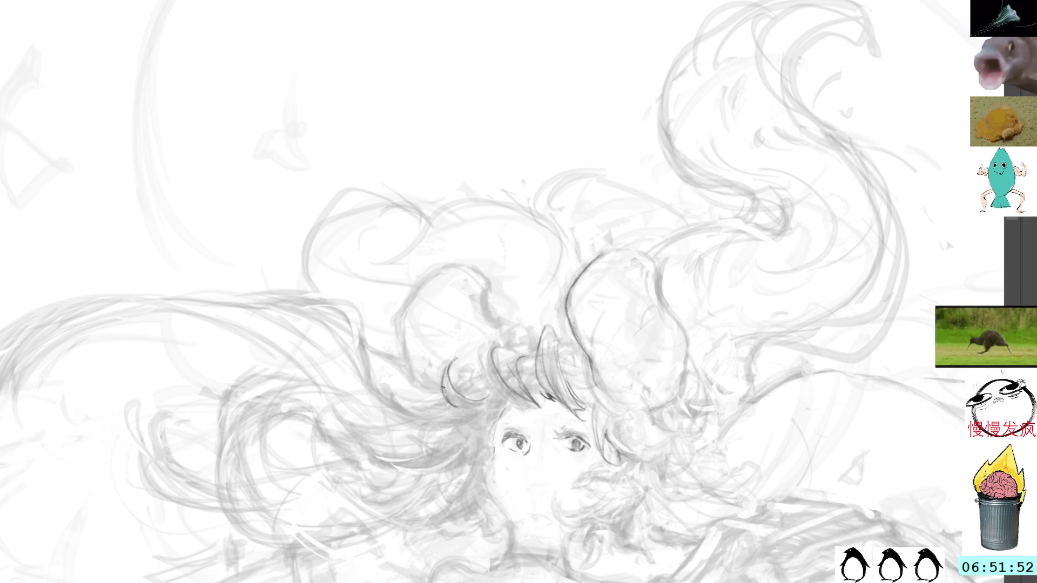
drag(578, 150, 666, 238)
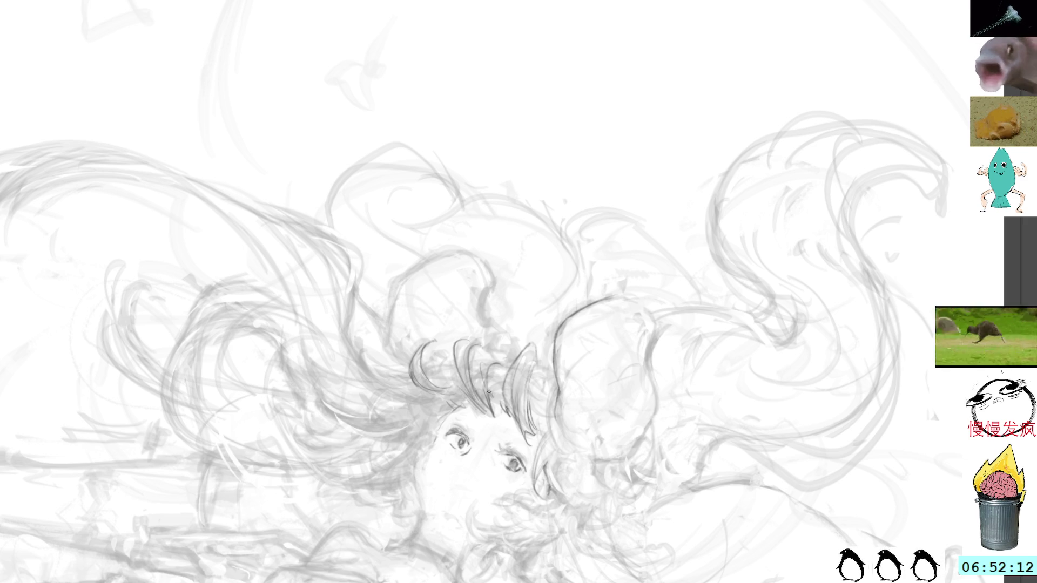
mouse_move(488, 367)
mouse_down()
mouse_move(497, 400)
mouse_move(488, 392)
mouse_up()
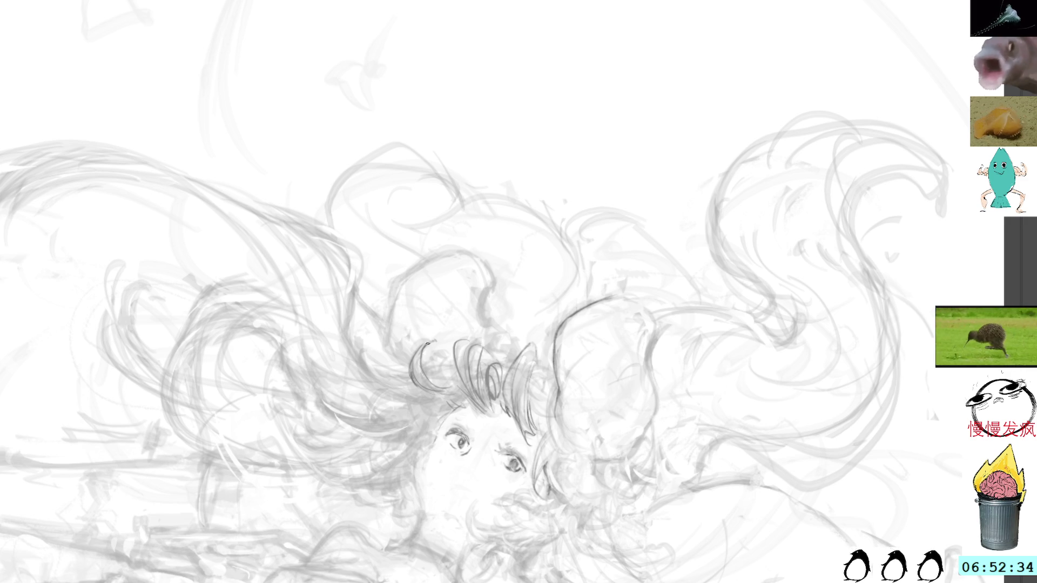
Draw dark hair strands running down the right side of the face.
key(r)
mouse_move(504, 155)
mouse_down()
mouse_move(569, 199)
mouse_move(543, 227)
mouse_up()
mouse_move(373, 269)
mouse_down()
mouse_move(431, 351)
mouse_move(390, 412)
mouse_up()
mouse_move(393, 351)
mouse_down()
mouse_move(385, 409)
mouse_move(391, 358)
mouse_up()
drag(413, 359, 384, 427)
drag(394, 324, 426, 306)
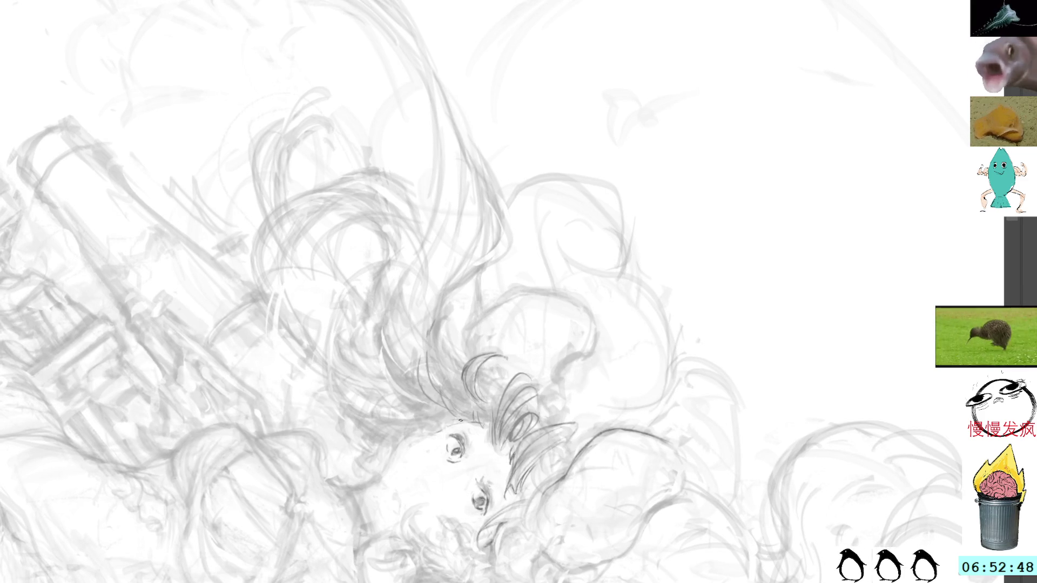
Draw one short dark strand curving down the left side of the bangs.
drag(445, 420, 442, 402)
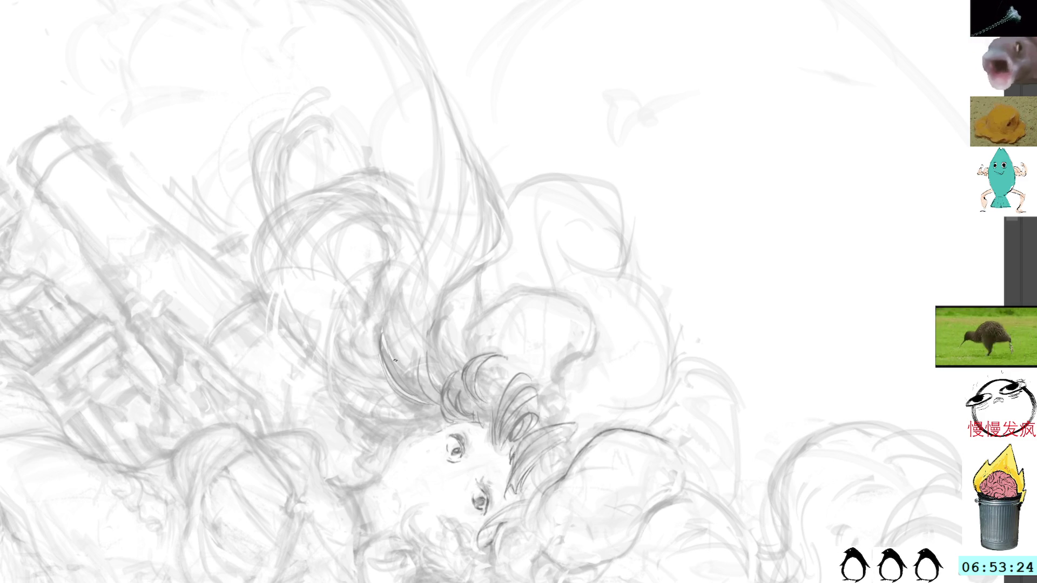
Add two short dark lines along the bangs at a new view angle.
key(r)
mouse_move(516, 141)
mouse_down()
mouse_move(463, 111)
mouse_move(447, 306)
mouse_up()
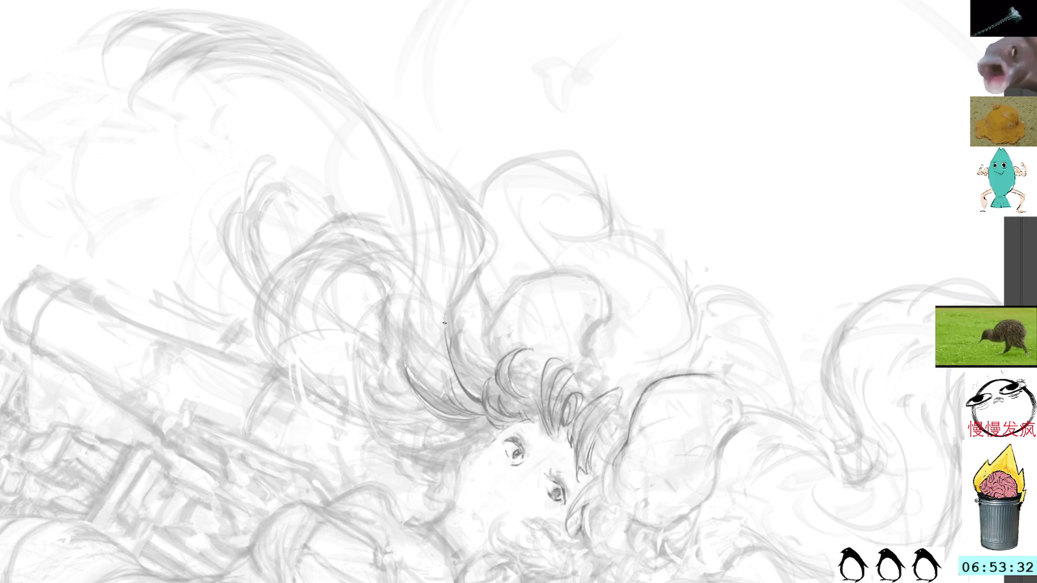
drag(448, 370, 451, 387)
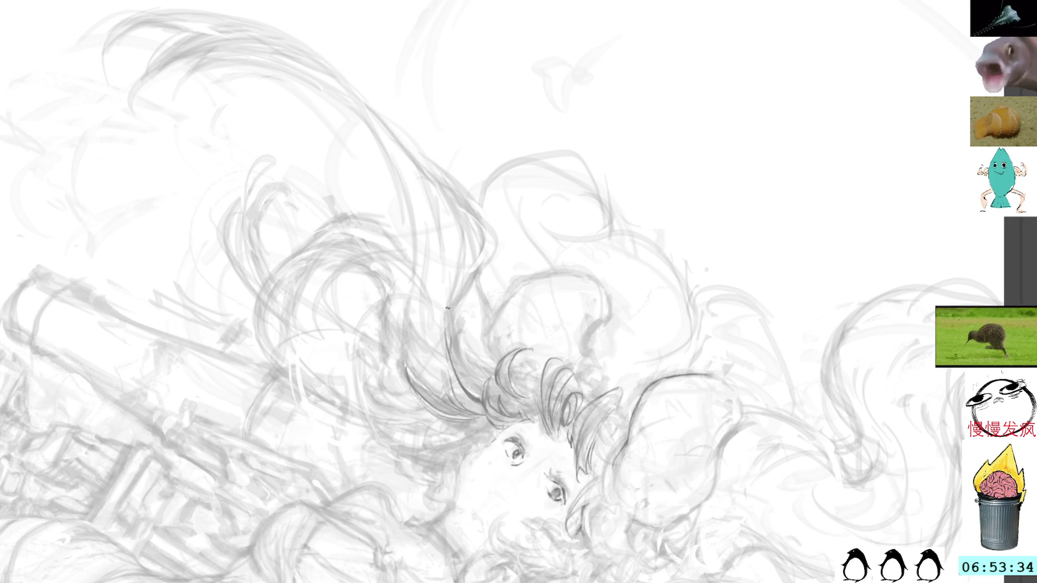
drag(442, 351, 444, 382)
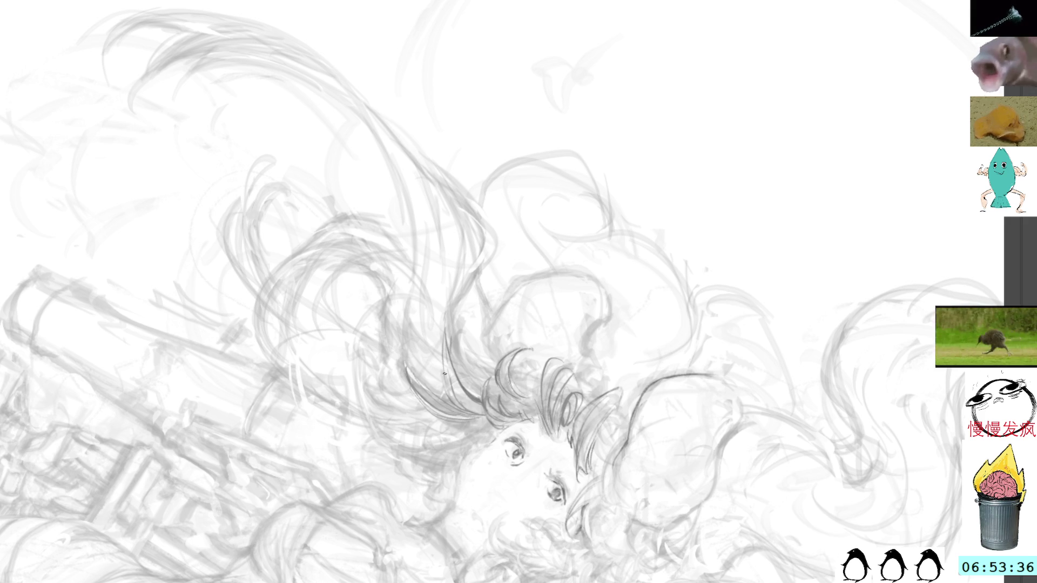
drag(443, 314, 446, 388)
drag(530, 199, 488, 179)
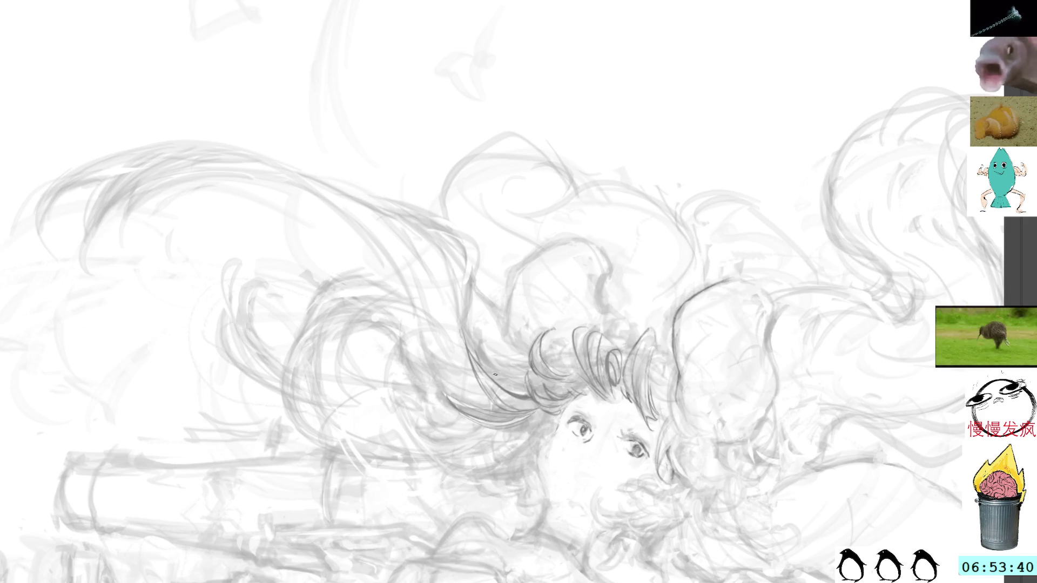
Add a long dark strand sweeping up from the bangs' left edge, plus short strands nearby.
drag(470, 335, 494, 377)
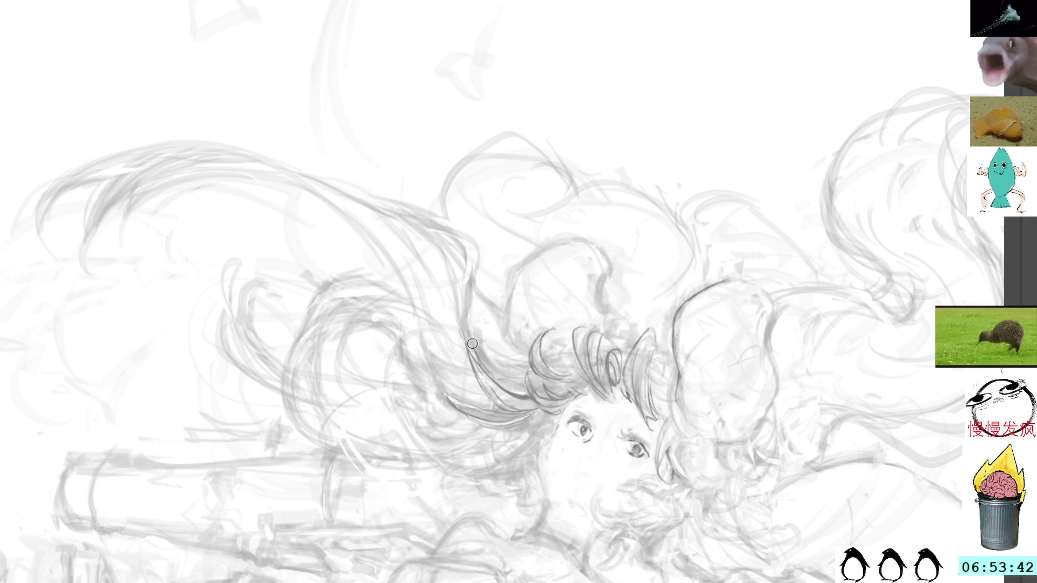
mouse_move(482, 263)
mouse_down()
mouse_move(598, 88)
mouse_move(468, 222)
mouse_up()
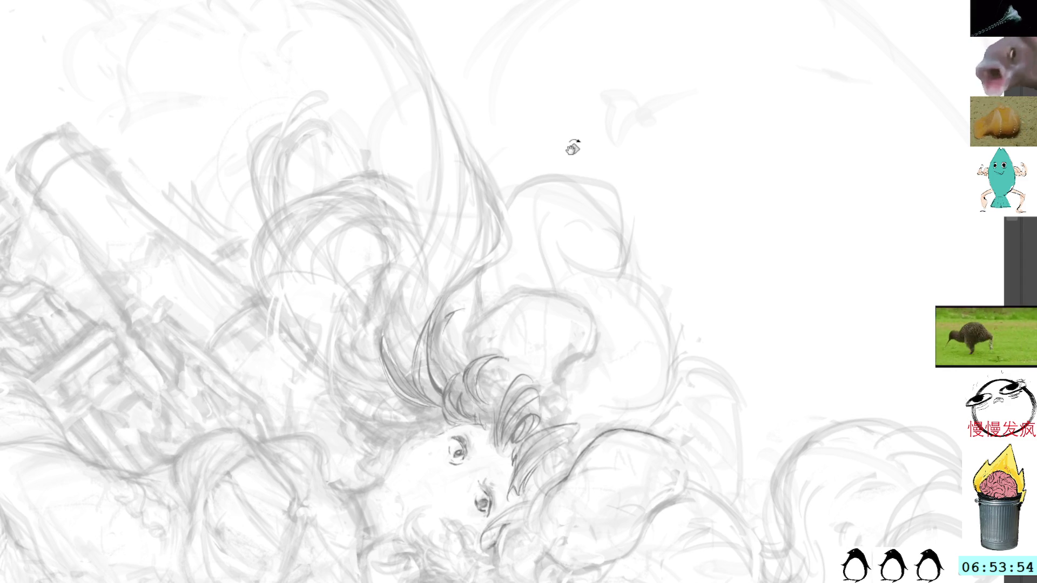
mouse_move(578, 157)
mouse_down()
mouse_move(548, 139)
mouse_move(470, 198)
mouse_up()
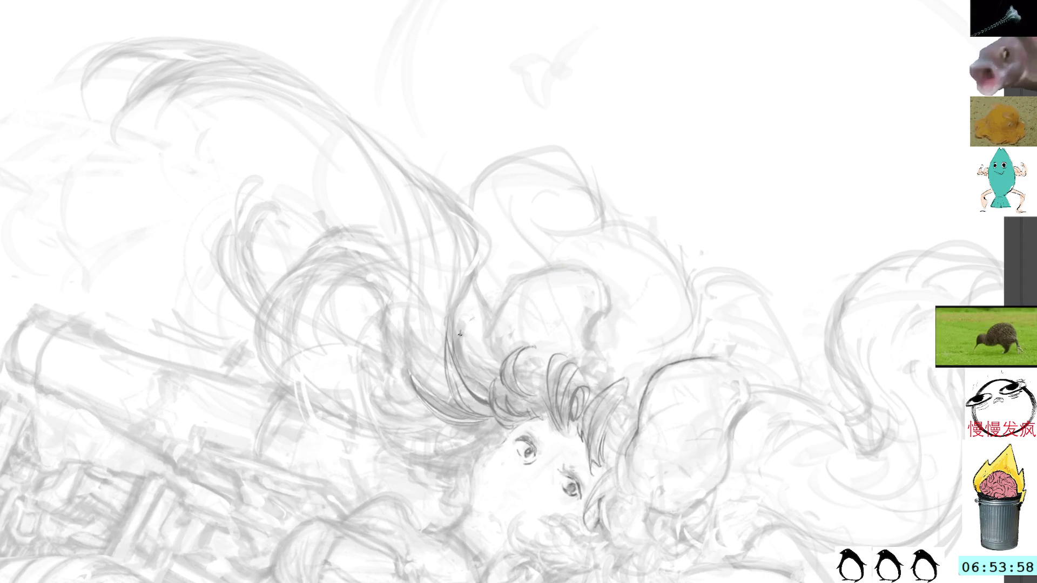
drag(469, 319, 460, 359)
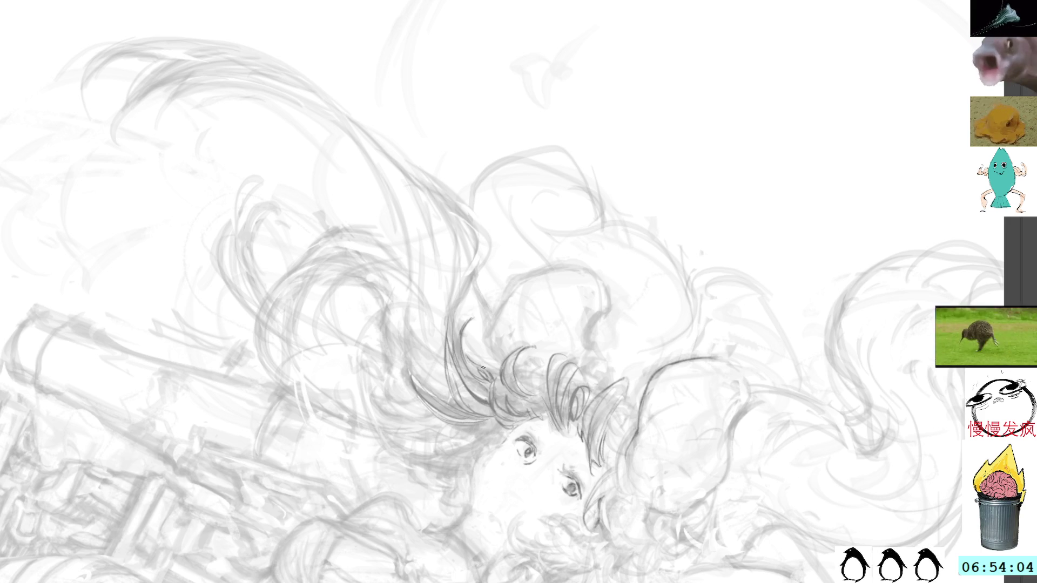
drag(465, 352, 493, 367)
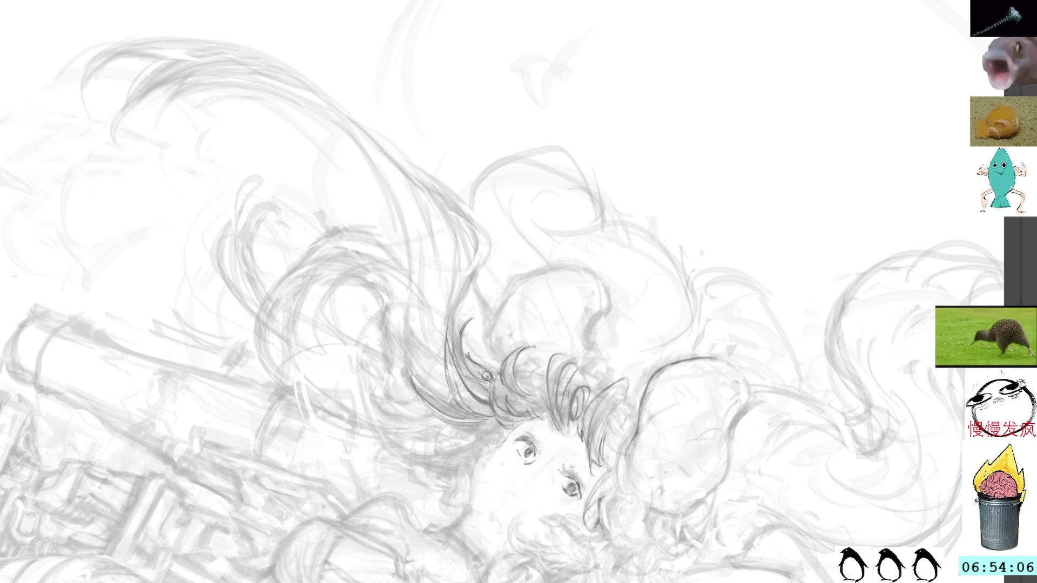
mouse_move(497, 225)
mouse_down()
mouse_move(580, 165)
mouse_move(548, 229)
mouse_up()
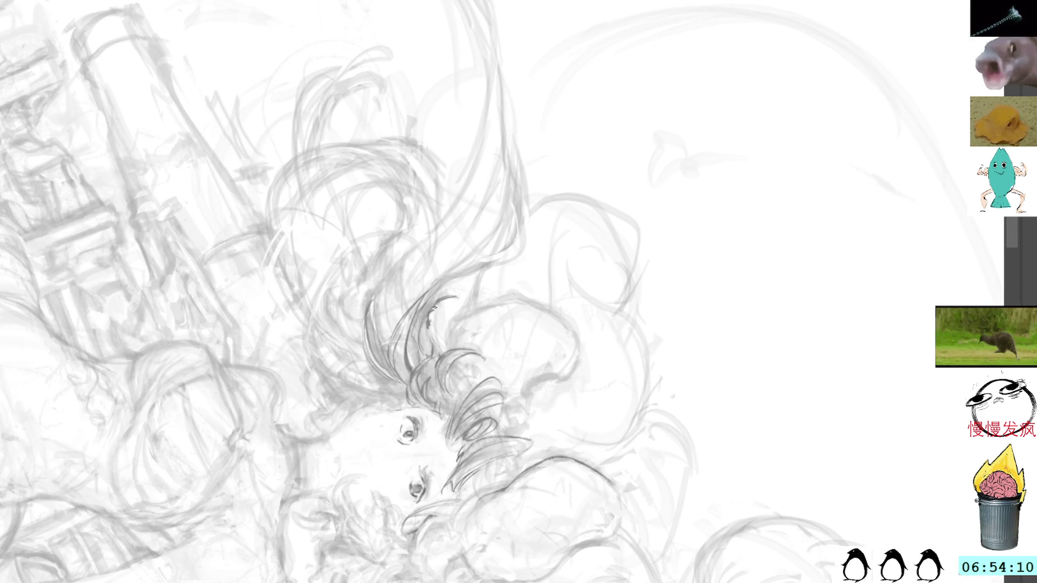
Add short pencil strands to the fringe and small dark marks lower in the hair.
drag(432, 319, 439, 352)
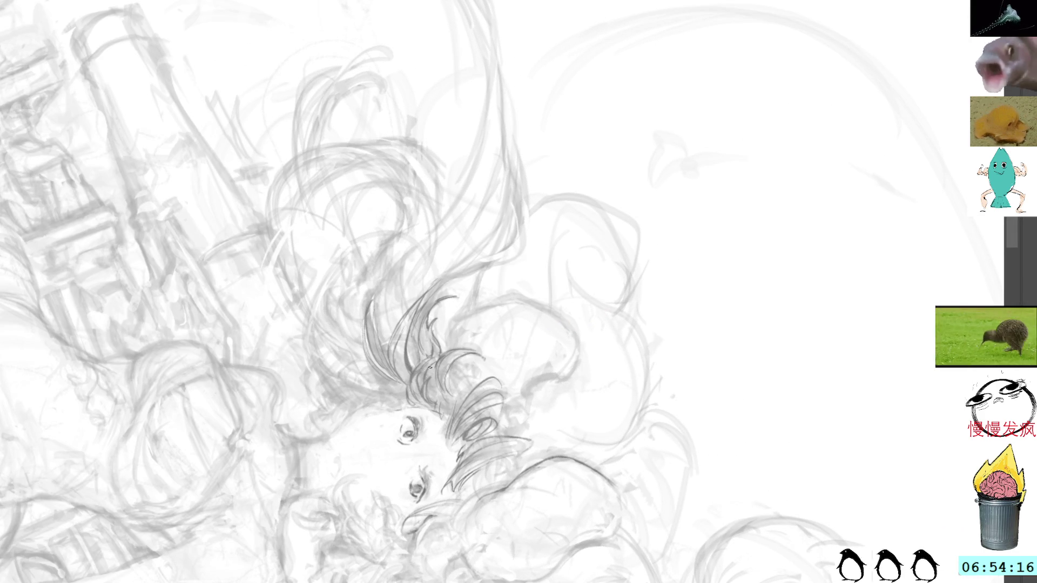
drag(439, 381, 439, 389)
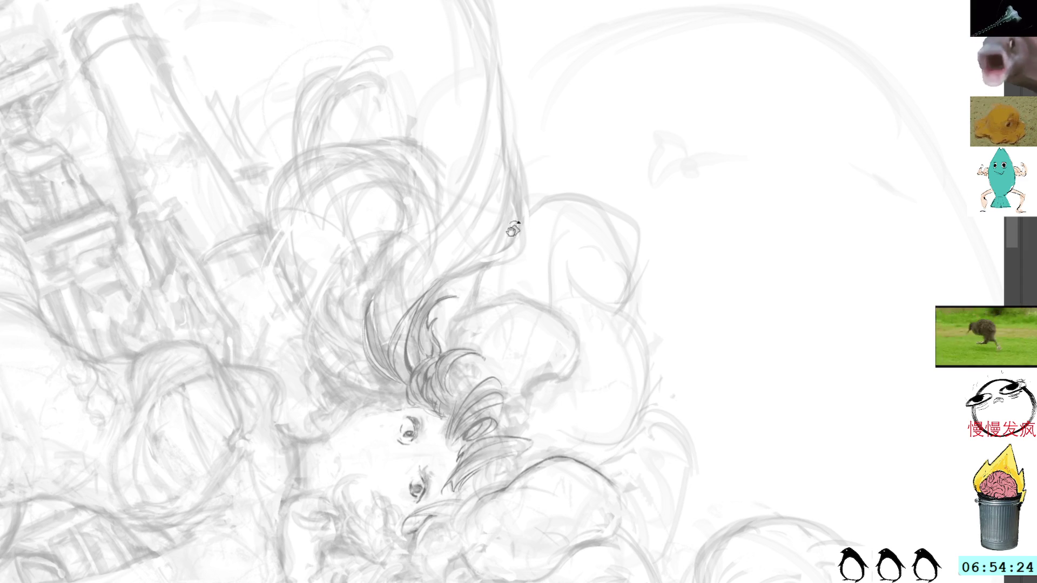
mouse_move(499, 296)
mouse_down()
mouse_move(493, 221)
mouse_move(505, 139)
mouse_move(449, 221)
mouse_up()
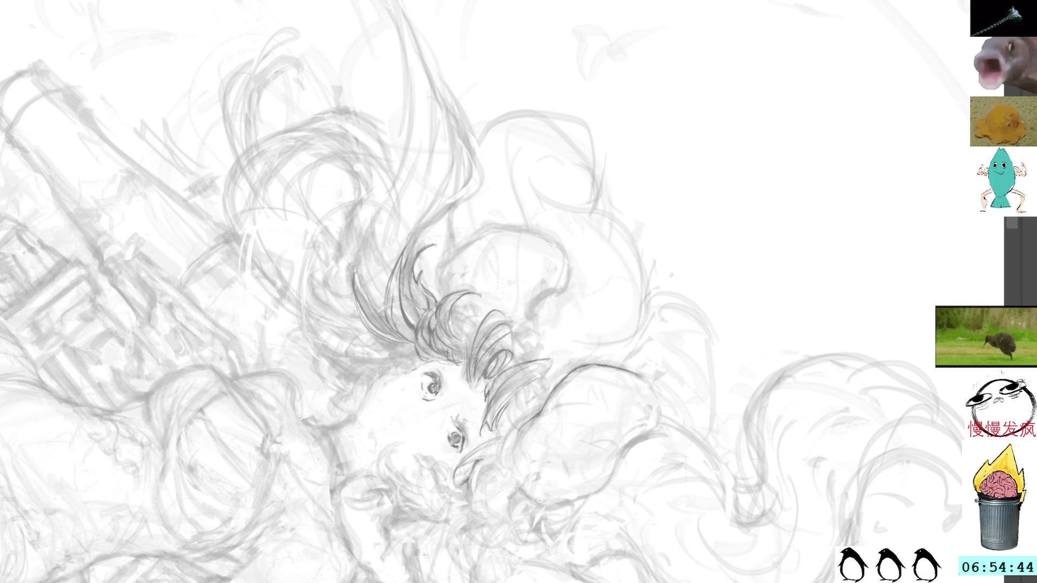
key(End)
key(End)
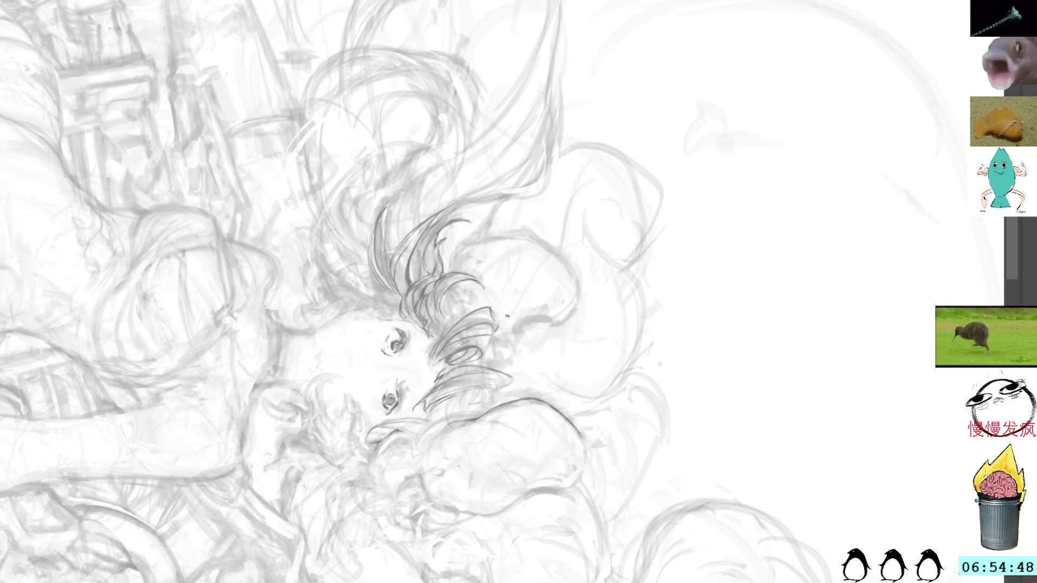
drag(633, 161, 511, 100)
scroll(435, 197, up, 3)
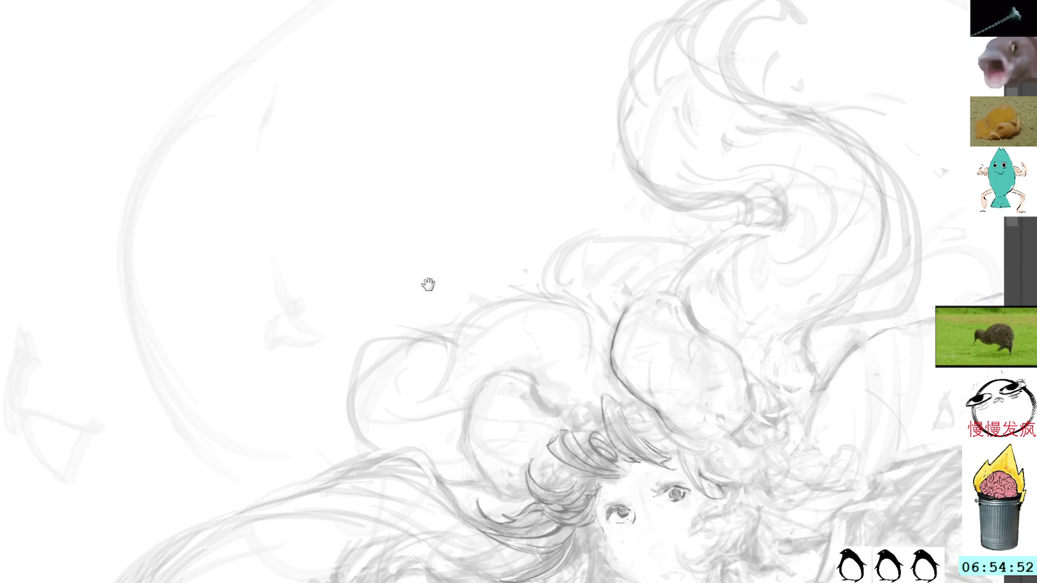
drag(428, 285, 372, 272)
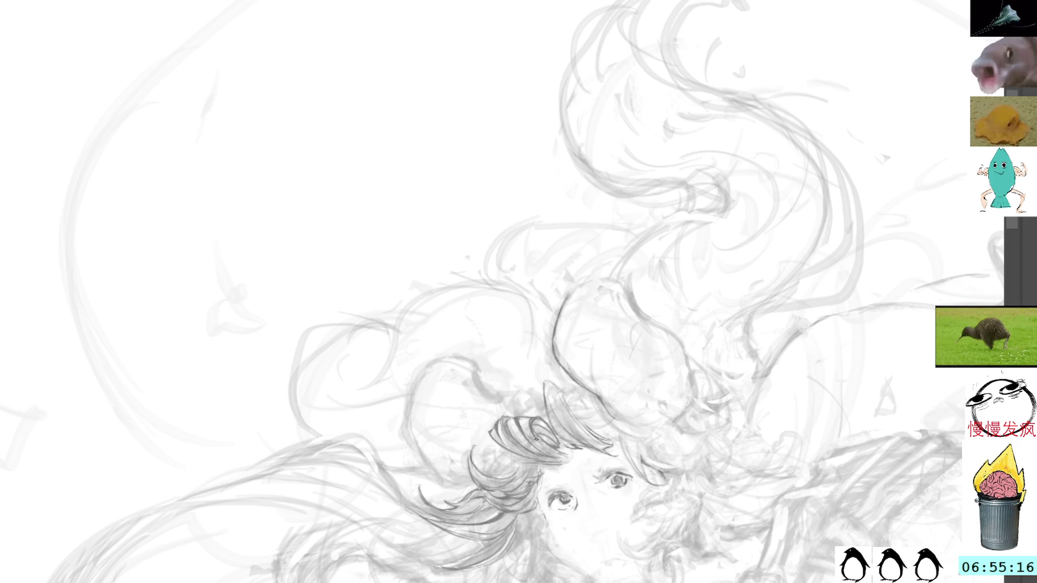
Draw a dark curved lock beside the bangs' spiral curl, then undo a trial looping stroke.
mouse_move(513, 328)
mouse_down()
mouse_move(500, 301)
mouse_move(493, 308)
mouse_move(520, 340)
mouse_up()
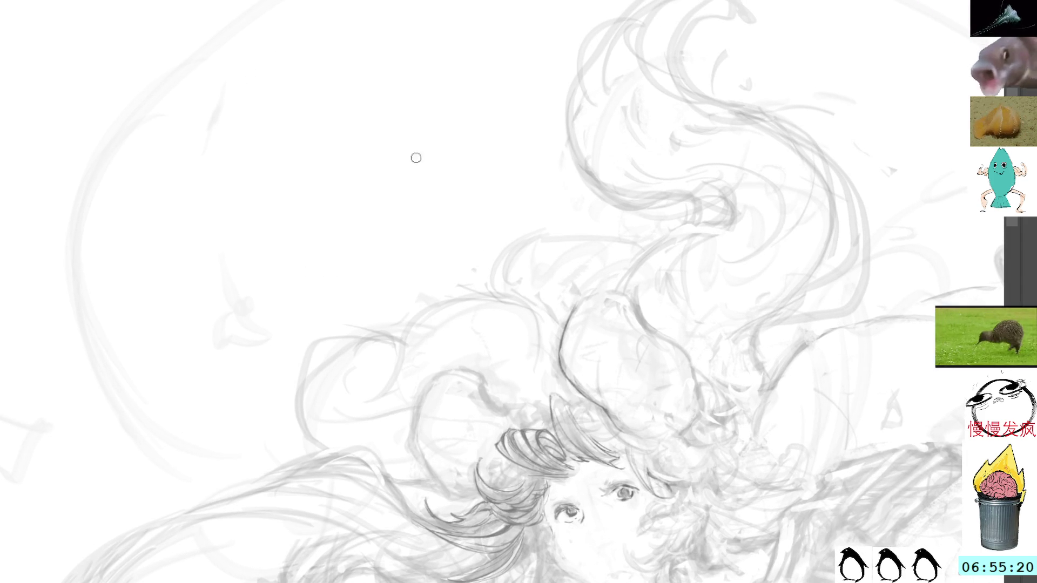
drag(512, 420, 504, 278)
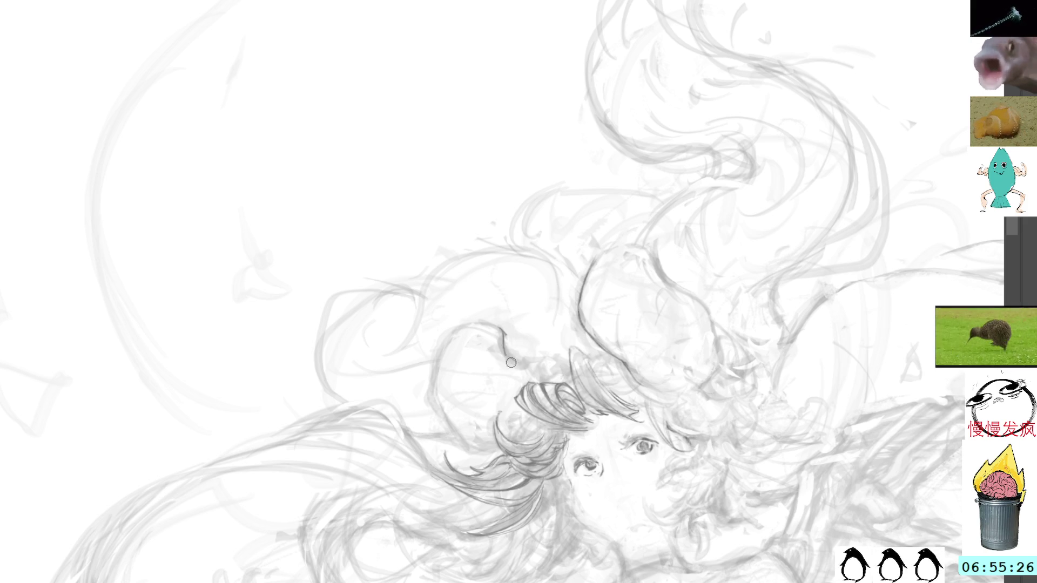
key(minus)
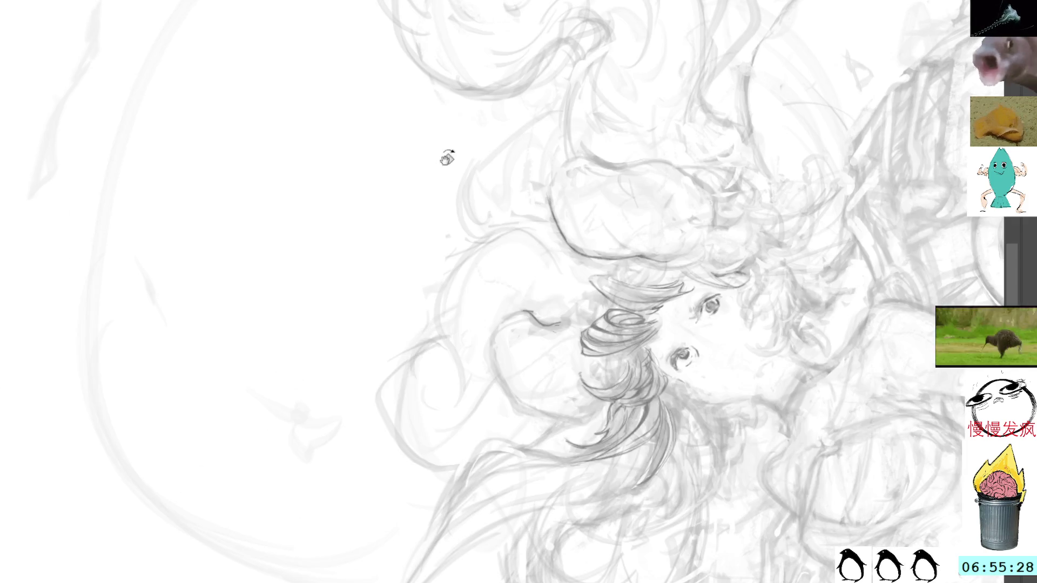
drag(523, 313, 493, 347)
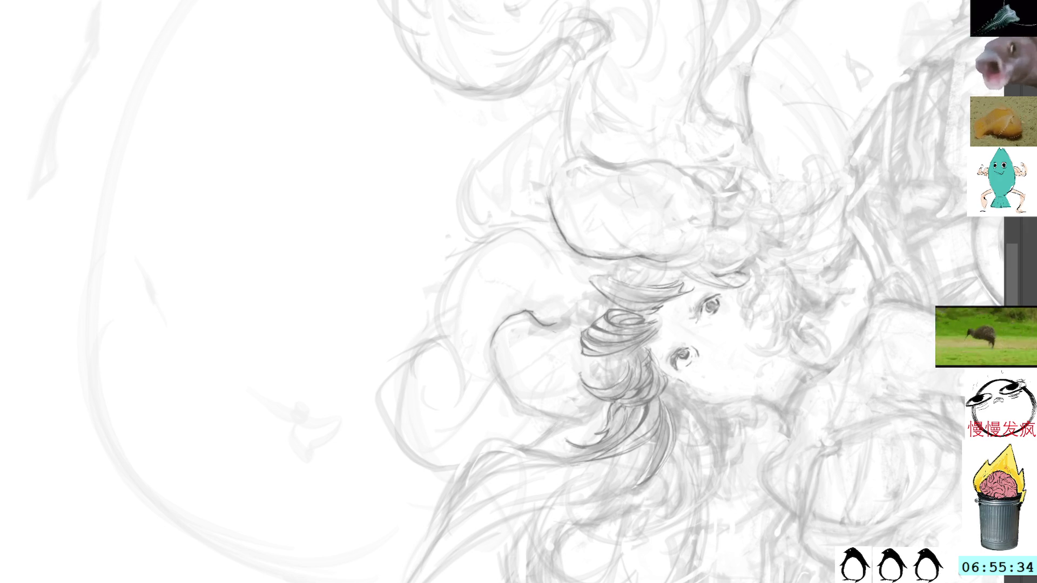
mouse_move(324, 254)
mouse_down()
mouse_move(343, 180)
mouse_move(389, 243)
mouse_move(381, 327)
mouse_up()
key(ctrl+z)
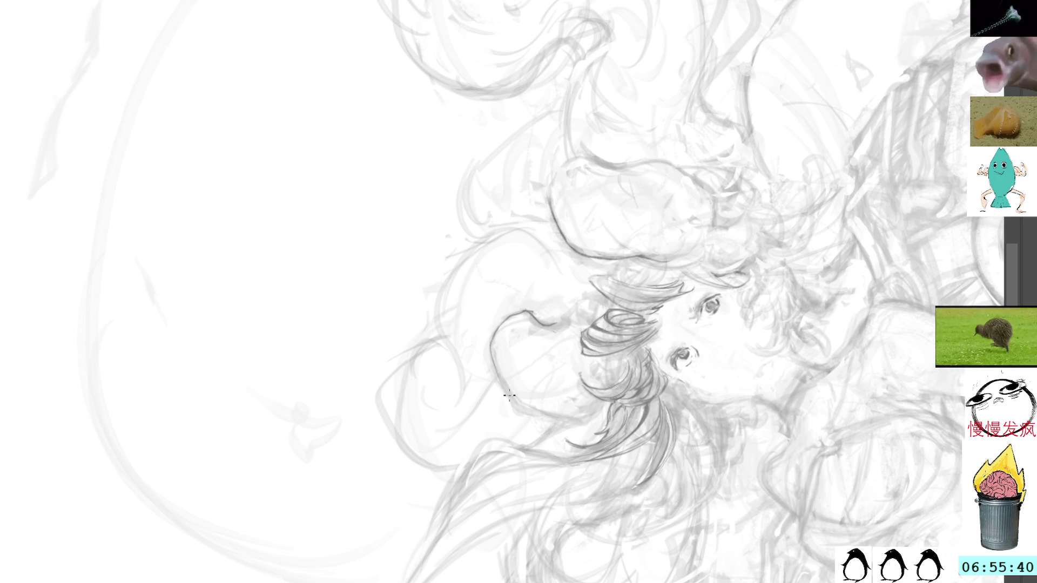
Replace trial strokes on the left hair loop with a darker redrawn loop outline.
mouse_move(648, 83)
mouse_down()
mouse_move(540, 102)
mouse_move(426, 149)
mouse_up()
drag(393, 373, 417, 432)
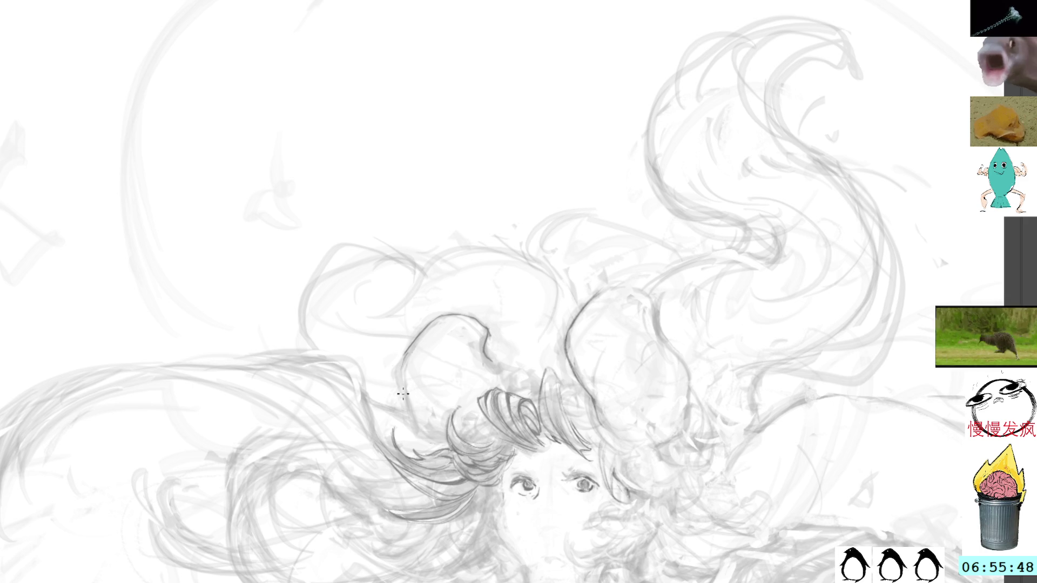
mouse_move(409, 350)
mouse_down()
mouse_move(397, 375)
mouse_move(400, 422)
mouse_move(432, 443)
mouse_up()
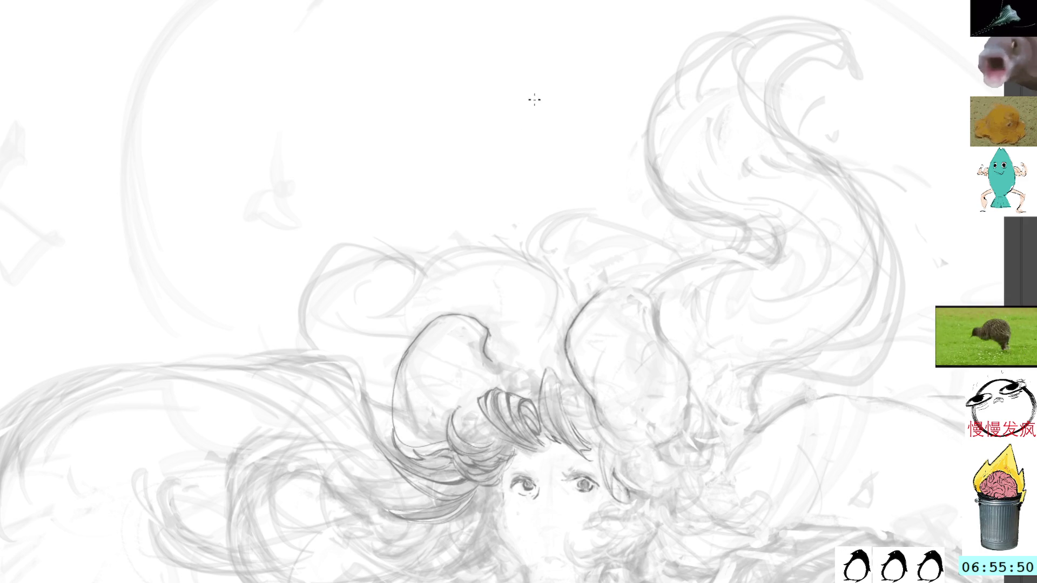
key(ctrl+z)
key(ctrl+z)
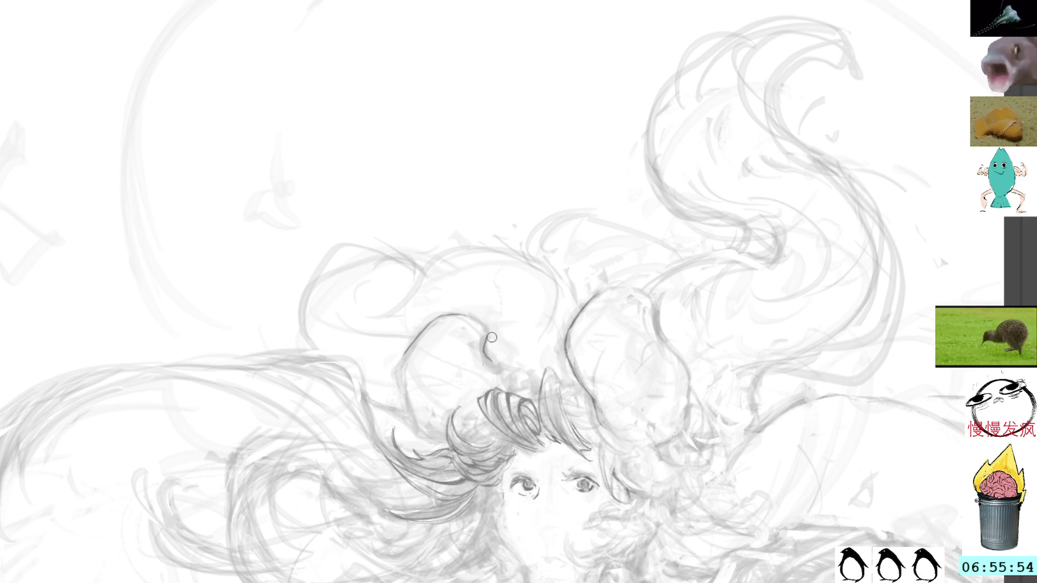
drag(466, 316, 483, 351)
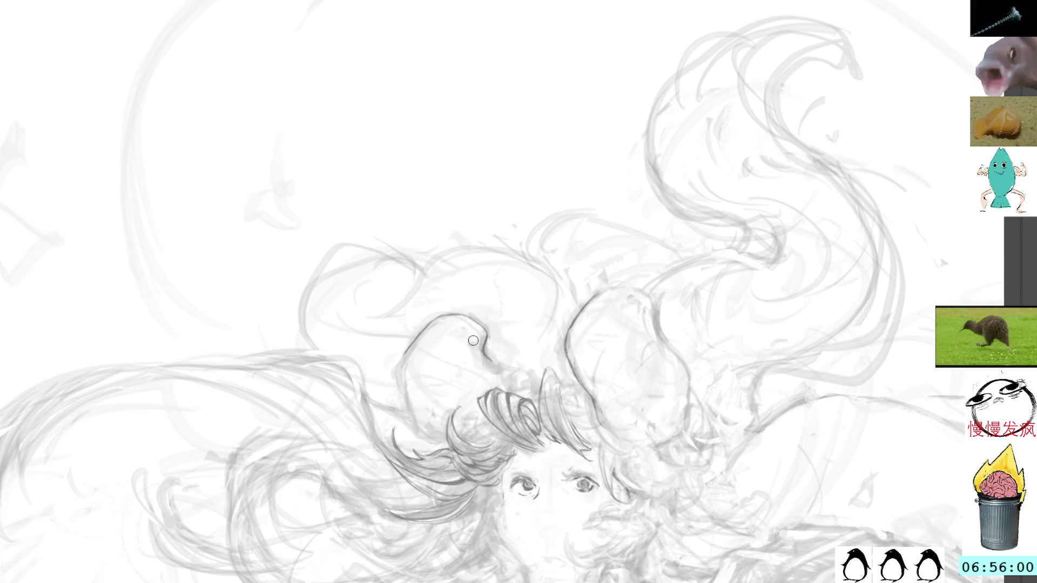
drag(502, 297, 625, 274)
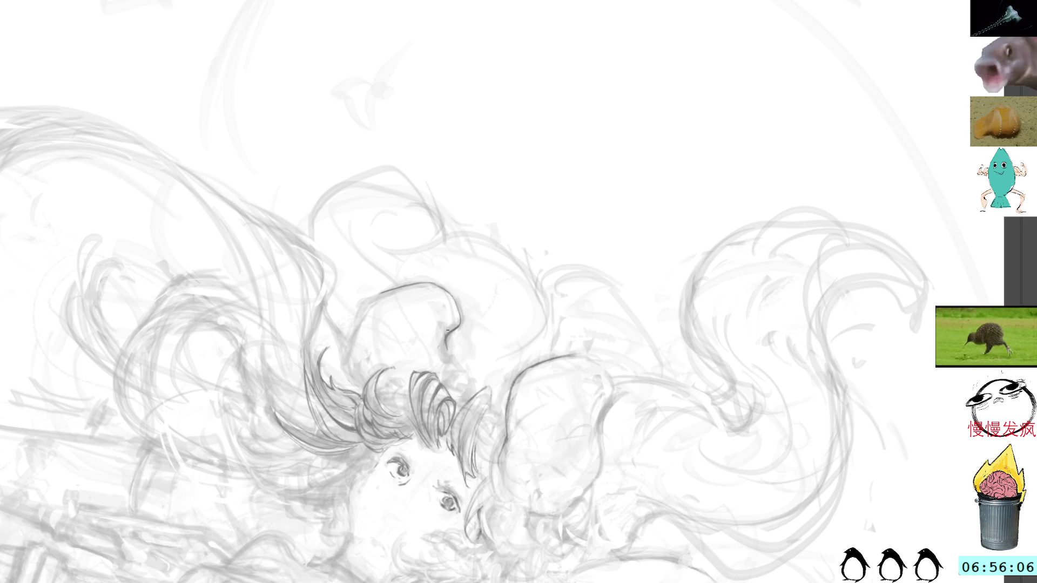
mouse_move(471, 185)
mouse_down()
mouse_move(490, 160)
mouse_move(396, 309)
mouse_up()
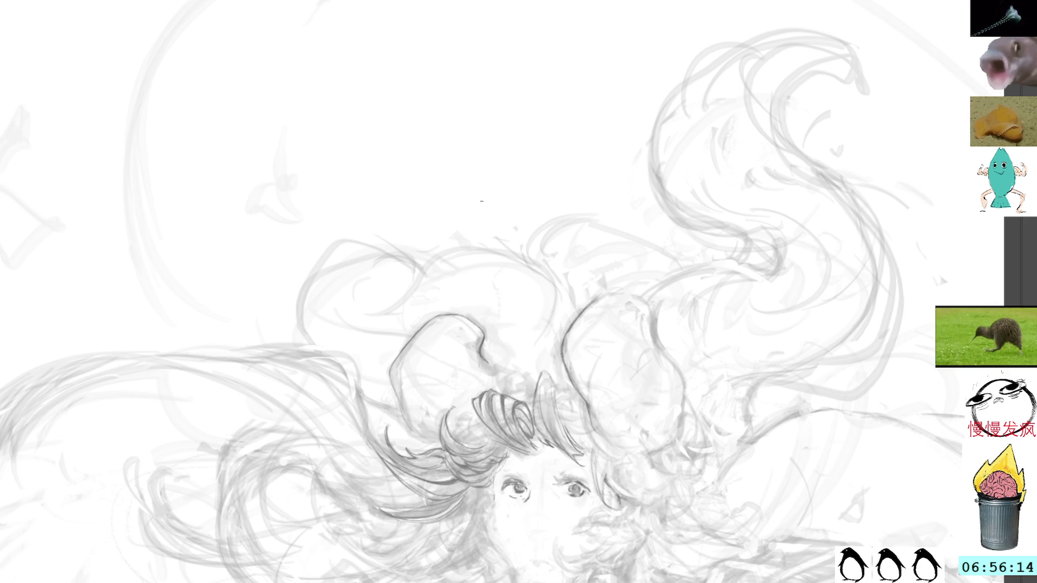
drag(581, 132, 613, 165)
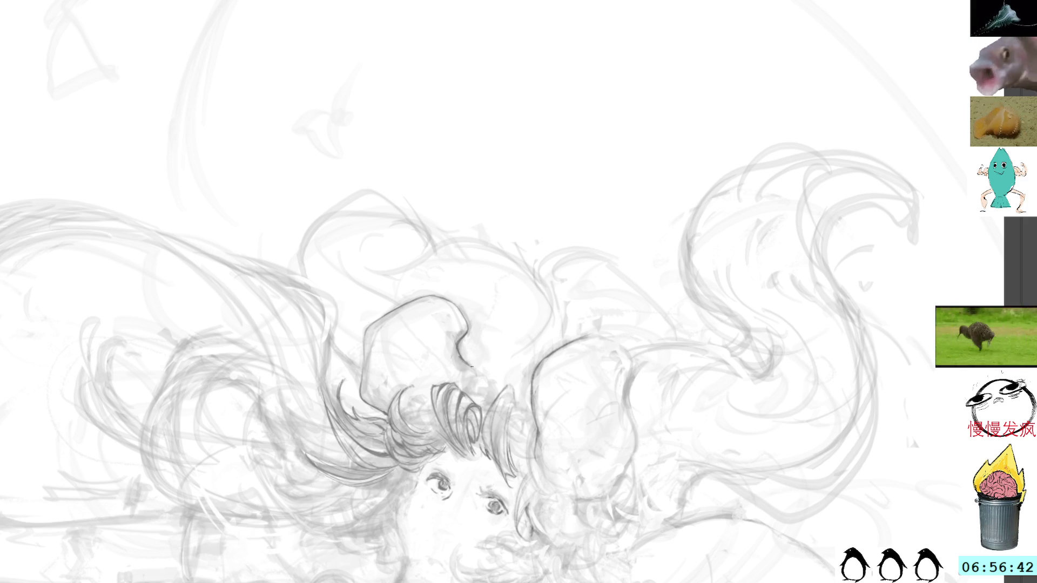
mouse_move(588, 273)
mouse_down()
mouse_move(514, 238)
mouse_move(578, 199)
mouse_move(493, 178)
mouse_up()
mouse_move(479, 306)
mouse_down()
mouse_move(505, 315)
mouse_move(513, 339)
mouse_move(508, 319)
mouse_move(517, 354)
mouse_move(540, 371)
mouse_up()
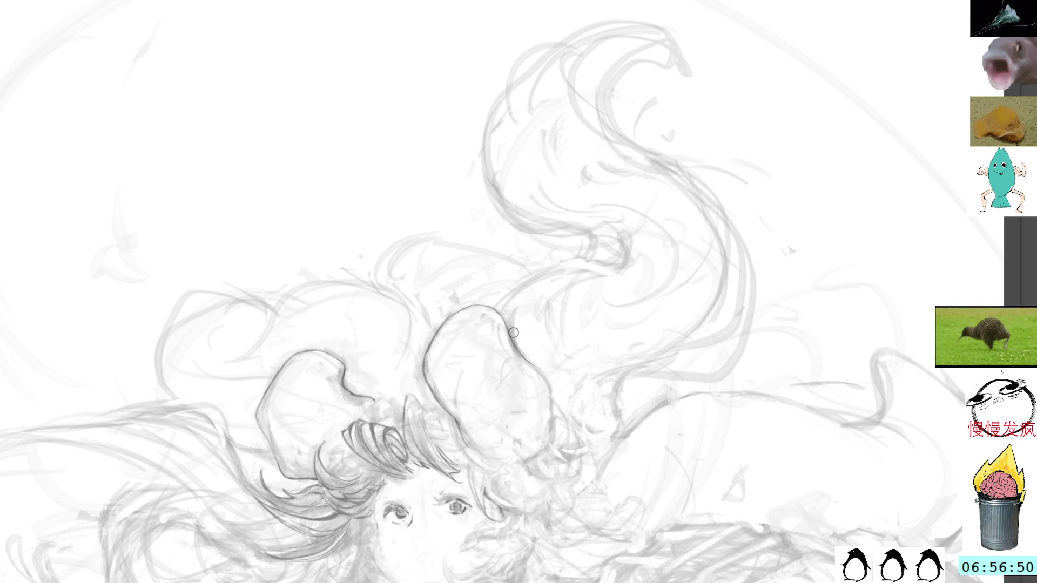
Trace the right hair loop in darker pencil and add a short stroke in the hair, rotating the canvas between strokes.
mouse_move(574, 403)
mouse_down()
mouse_move(497, 328)
mouse_move(437, 236)
mouse_up()
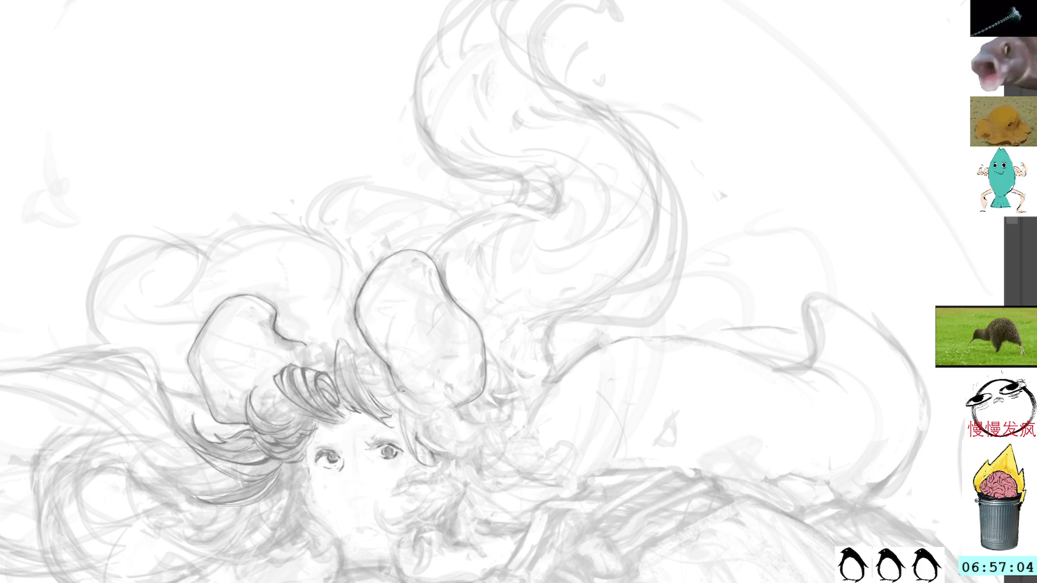
mouse_move(546, 185)
mouse_down()
mouse_move(583, 281)
mouse_move(504, 231)
mouse_up()
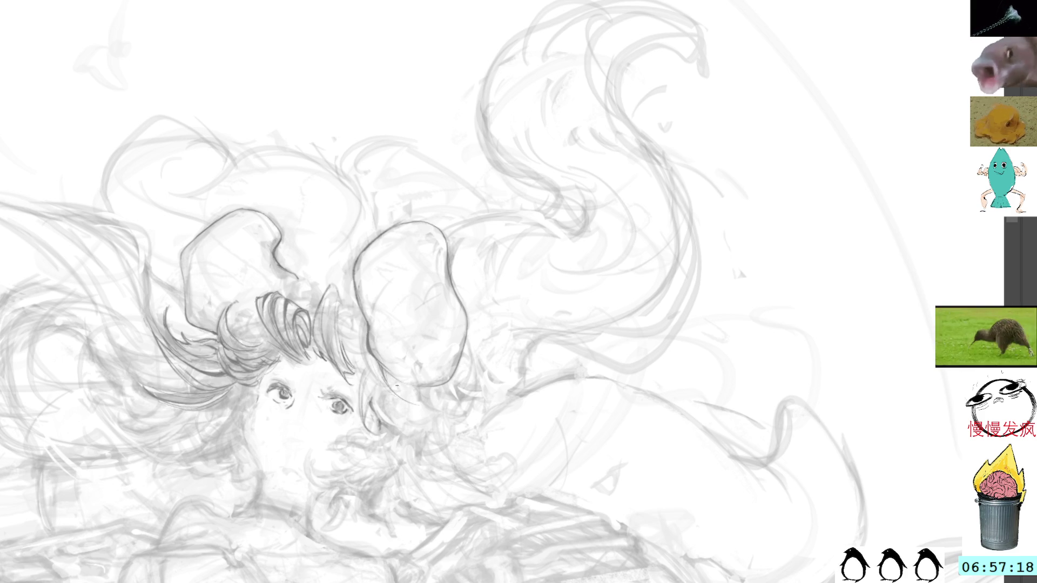
drag(367, 351, 374, 374)
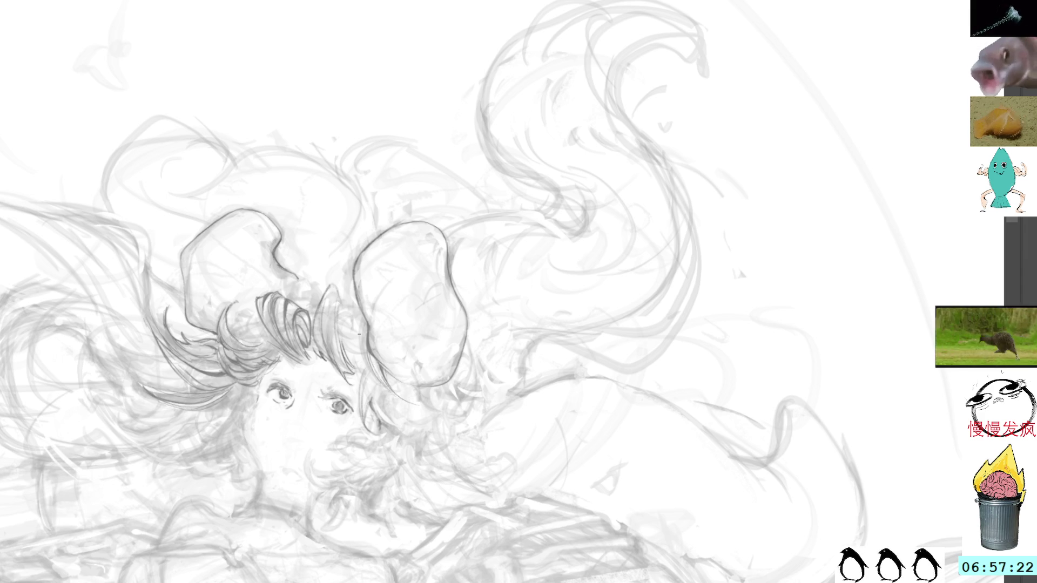
mouse_move(581, 162)
mouse_down()
mouse_move(600, 219)
mouse_move(403, 354)
mouse_move(429, 403)
mouse_up()
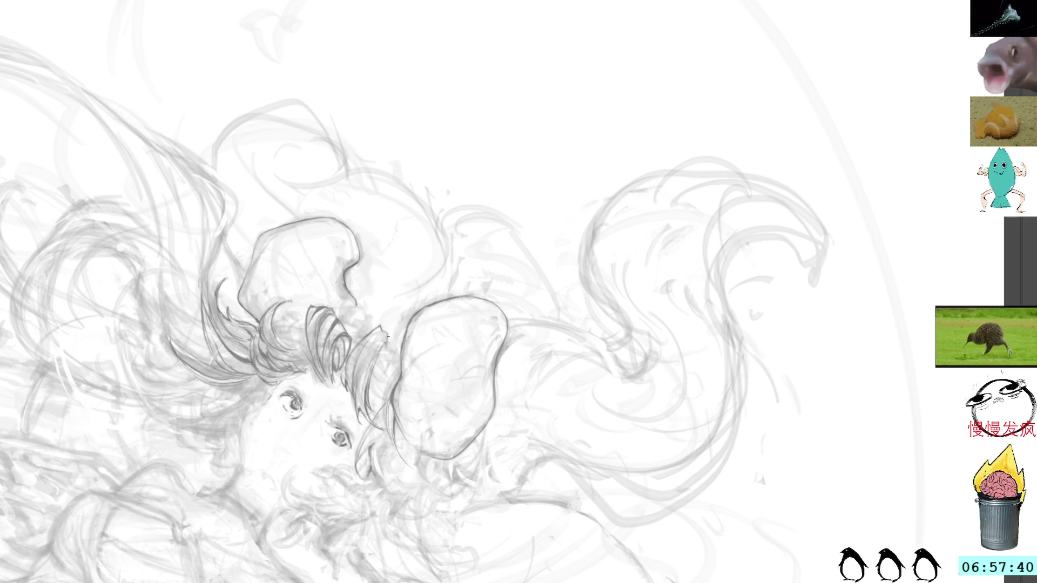
mouse_move(440, 227)
mouse_down()
mouse_move(447, 167)
mouse_move(367, 194)
mouse_up()
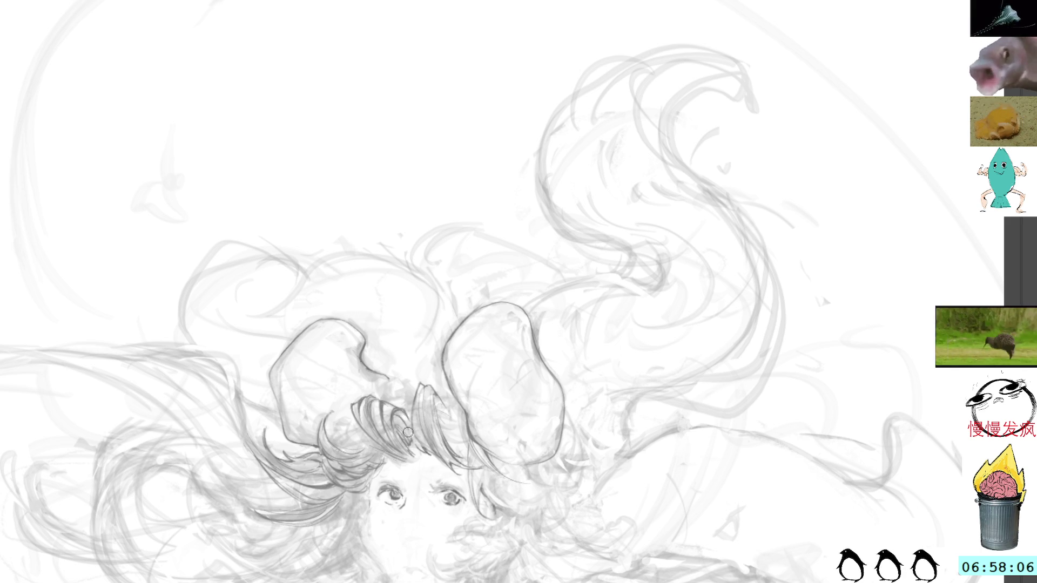
mouse_move(470, 363)
mouse_down()
mouse_move(480, 332)
mouse_move(607, 180)
mouse_move(456, 85)
mouse_move(483, 231)
mouse_move(536, 181)
mouse_up()
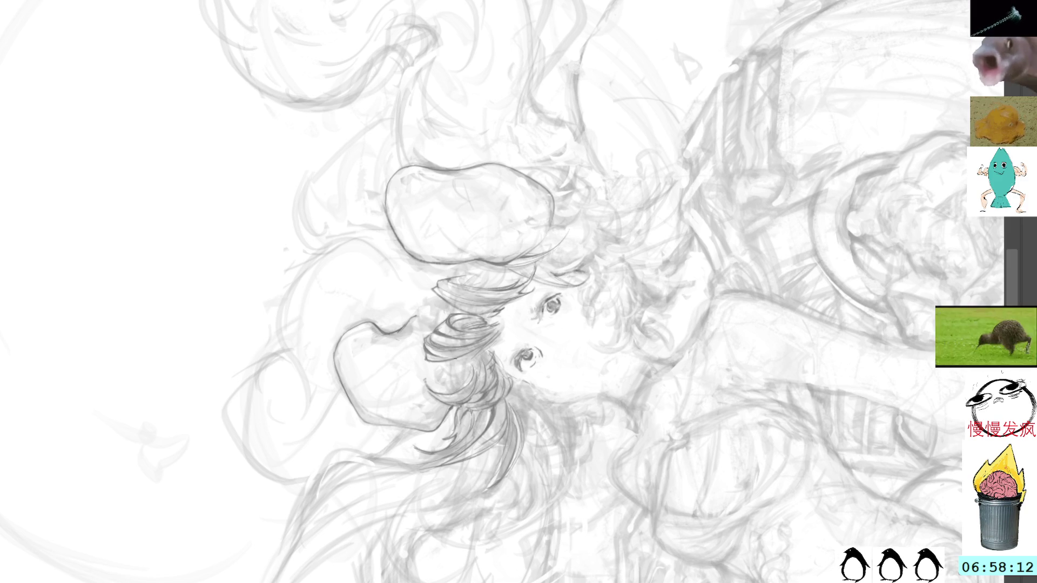
Add a small pencil mark along the edge of the left hair loop.
mouse_move(479, 294)
mouse_down()
mouse_move(486, 254)
mouse_move(702, 319)
mouse_move(618, 235)
mouse_up()
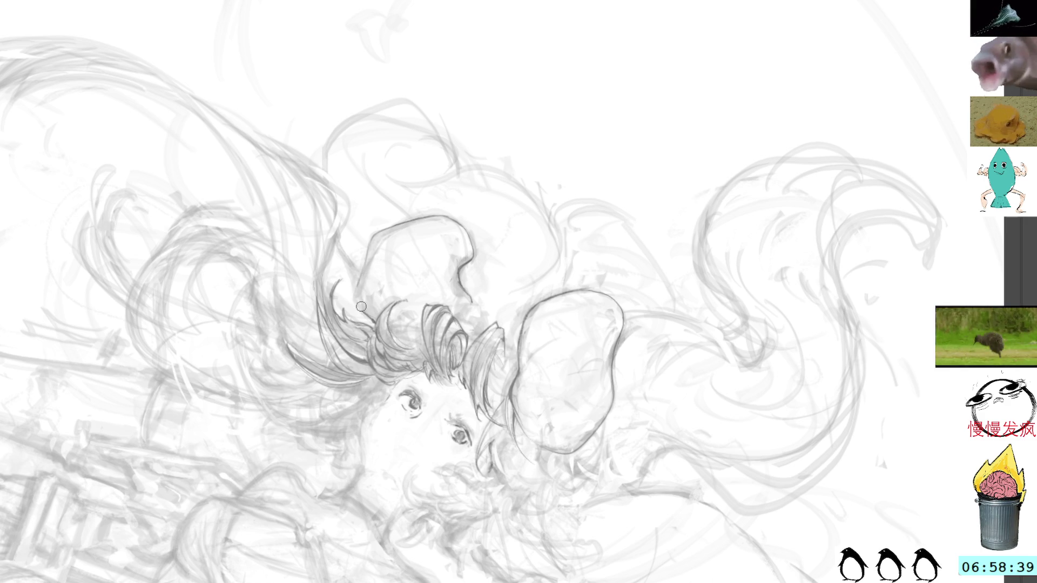
drag(356, 281, 358, 298)
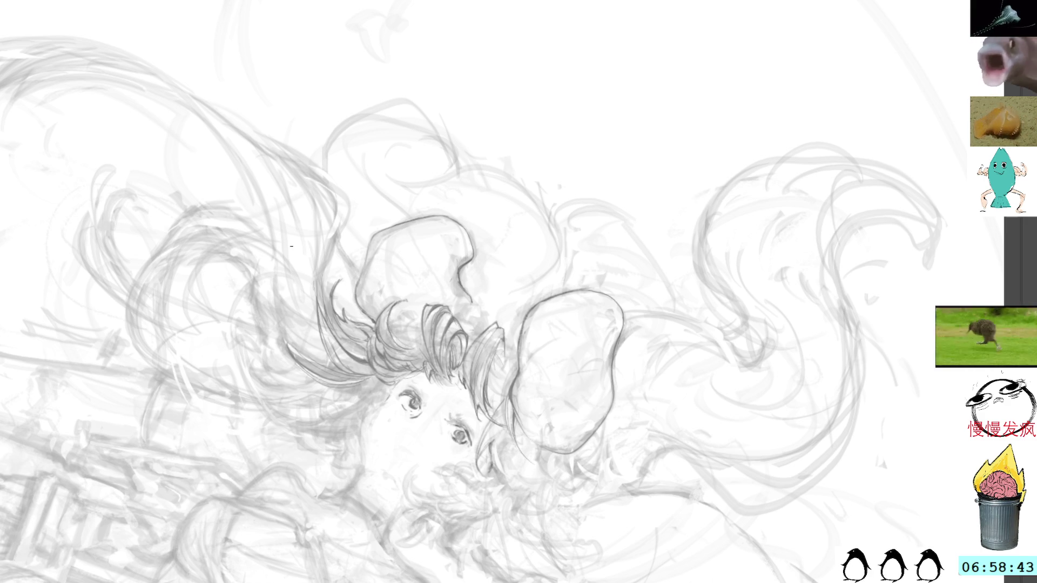
Mirror the canvas, then draw a short pencil stroke beside the girl's left eyebrow.
key(h)
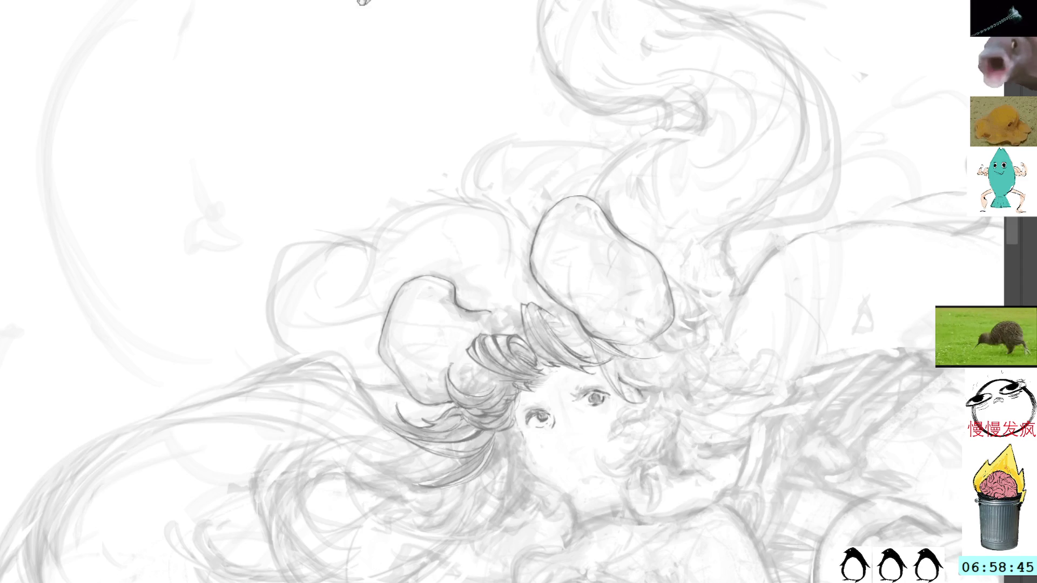
mouse_move(655, 342)
mouse_down()
mouse_move(425, 205)
mouse_move(460, 260)
mouse_up()
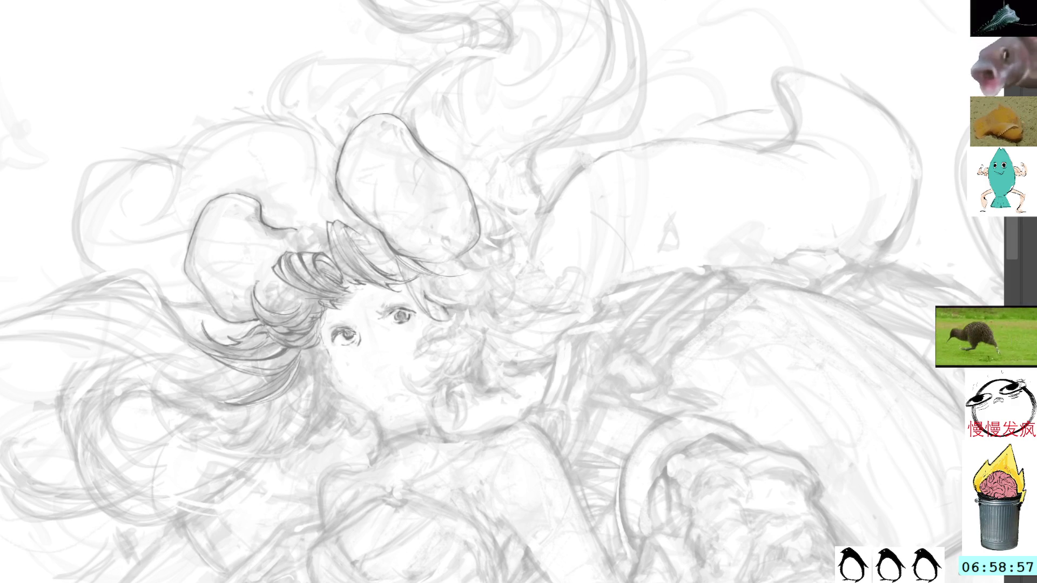
drag(379, 313, 393, 309)
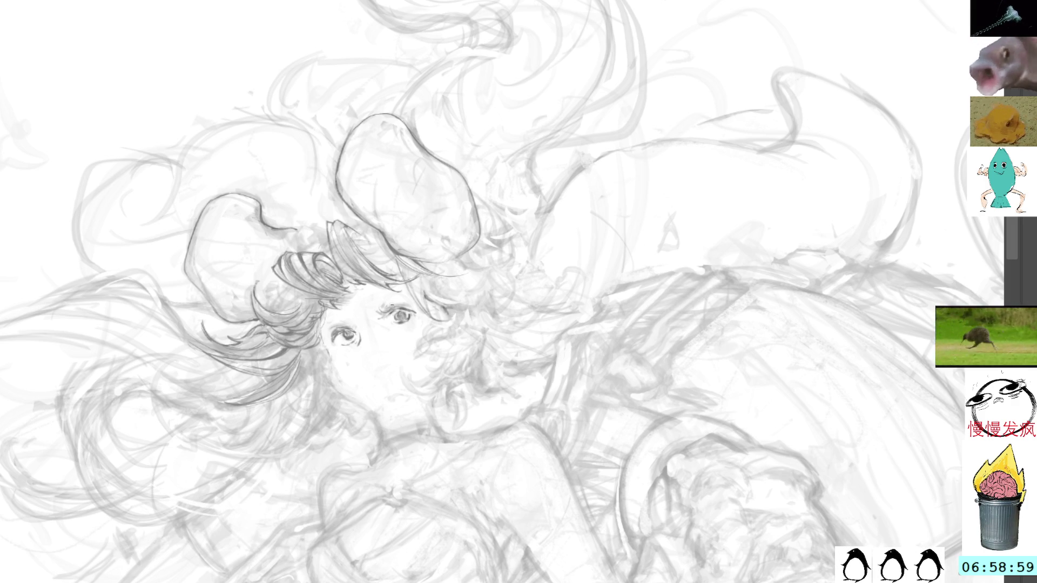
key(r)
mouse_move(563, 197)
mouse_down()
mouse_move(564, 157)
mouse_move(500, 124)
mouse_up()
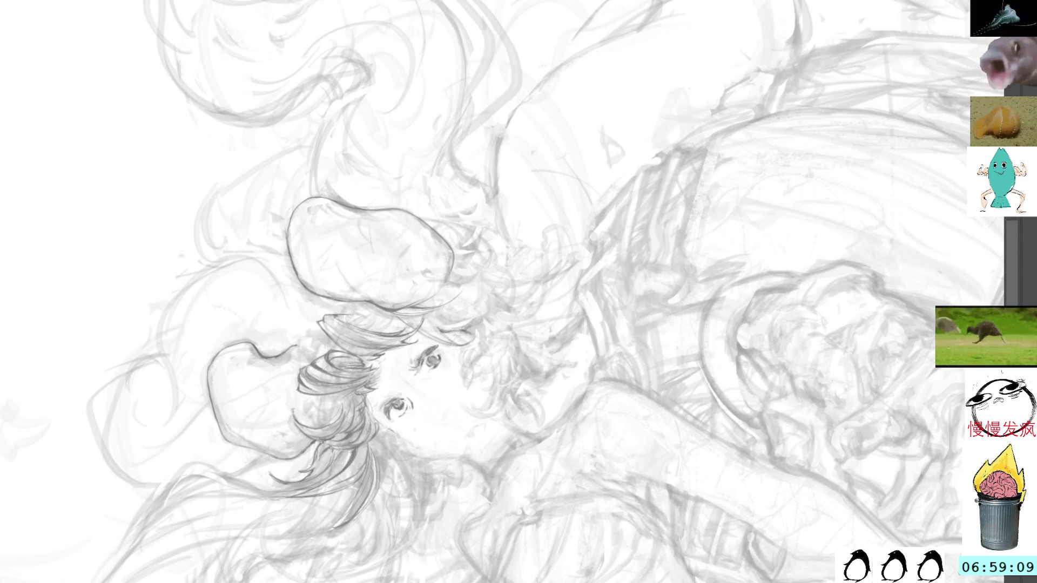
drag(440, 294, 486, 162)
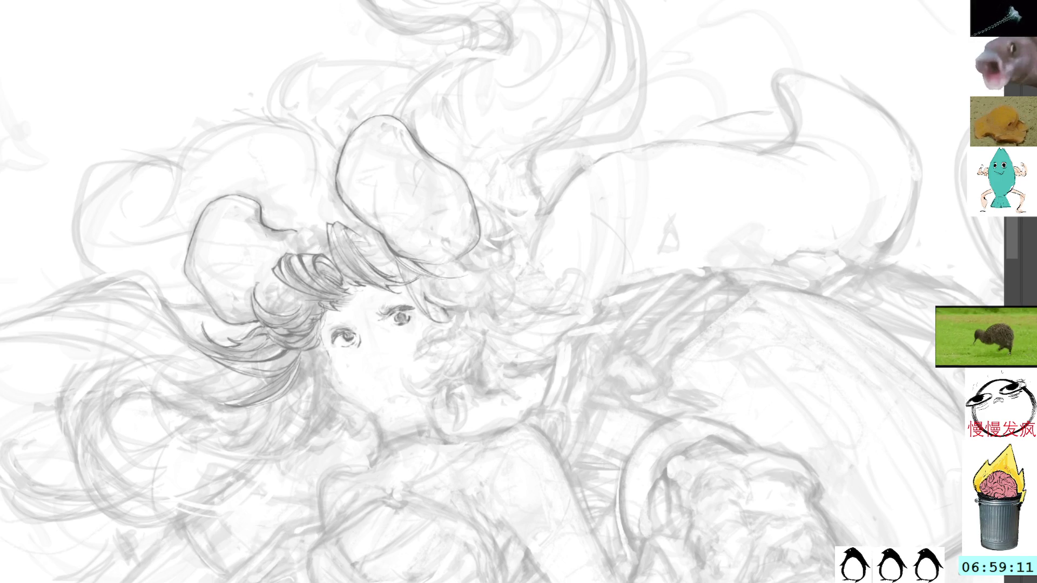